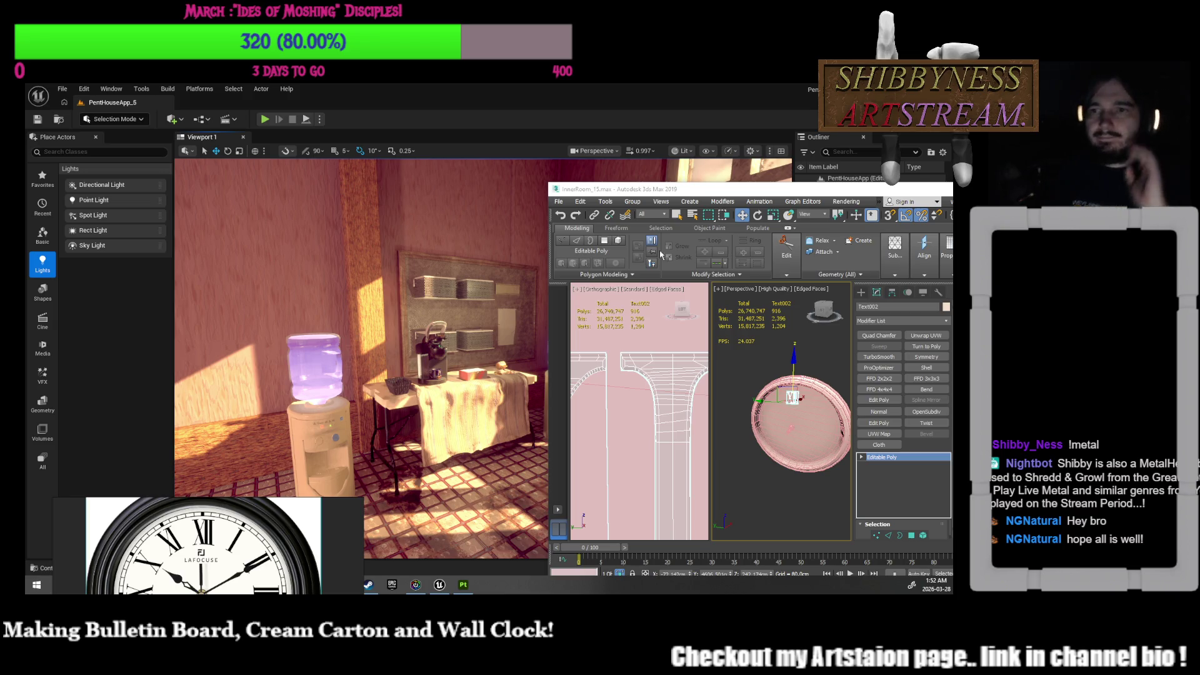
# Step: Move the 3ds Max window aside and bring the Unreal break-room level forward, looking toward the window
pyautogui.moveTo(722, 190)
pyautogui.mouseDown()
pyautogui.moveTo(641, 191)
pyautogui.moveTo(500, 126)
pyautogui.moveTo(762, 280)
pyautogui.mouseUp()
pyautogui.click(663, 300)
pyautogui.moveTo(509, 366)
pyautogui.mouseDown(button='right')
pyautogui.moveTo(438, 362)
pyautogui.moveTo(516, 366)
pyautogui.mouseUp(button='right')
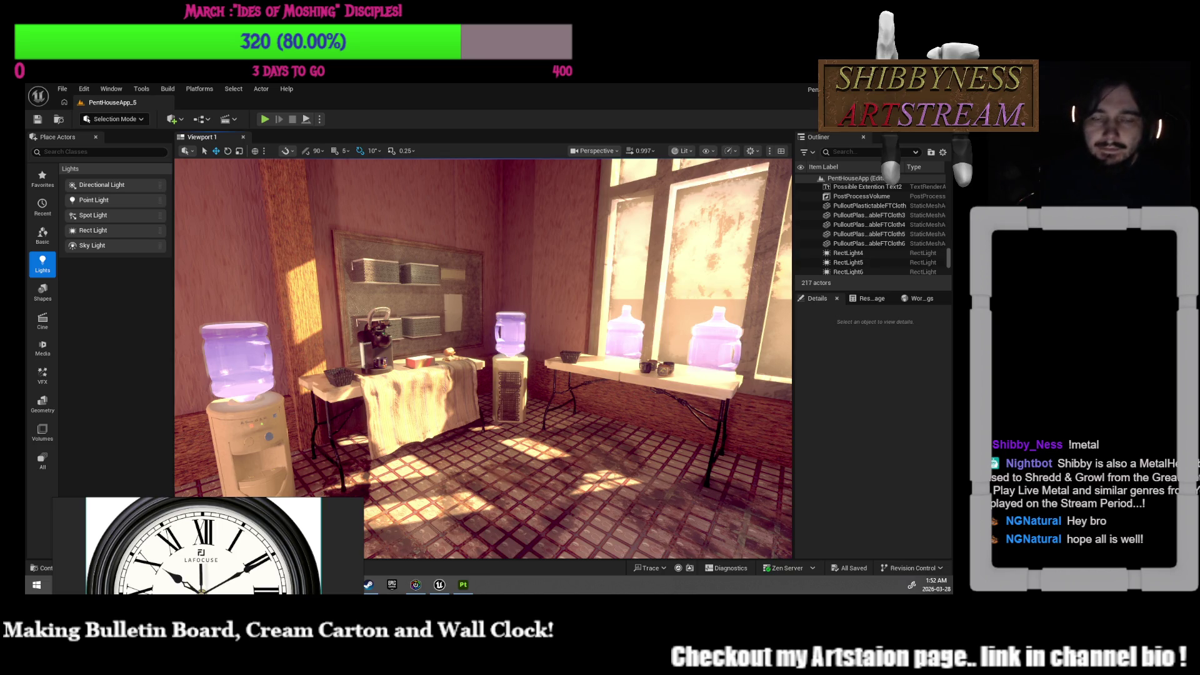
# Step: Lower the viewport camera speed and fly in toward the table and coffee maker
pyautogui.moveTo(440, 316)
pyautogui.mouseDown(button='right')
pyautogui.moveTo(445, 325)
pyautogui.moveTo(380, 181)
pyautogui.mouseUp(button='right')
pyautogui.click(640, 151)
pyautogui.moveTo(605, 177); pyautogui.dragTo(561, 177)
pyautogui.moveTo(475, 325)
pyautogui.mouseDown(button='right')
pyautogui.moveTo(450, 300)
pyautogui.moveTo(475, 313)
pyautogui.moveTo(498, 400)
pyautogui.mouseUp(button='right')
# Step: Move Pent_DoughnutBox onto the cloth-covered table beside the coffee maker
pyautogui.click(498, 371)
pyautogui.click(597, 152)
pyautogui.moveTo(458, 203); pyautogui.dragTo(518, 220, button='right')
pyautogui.moveTo(384, 322); pyautogui.dragTo(513, 373)
pyautogui.click(548, 401)
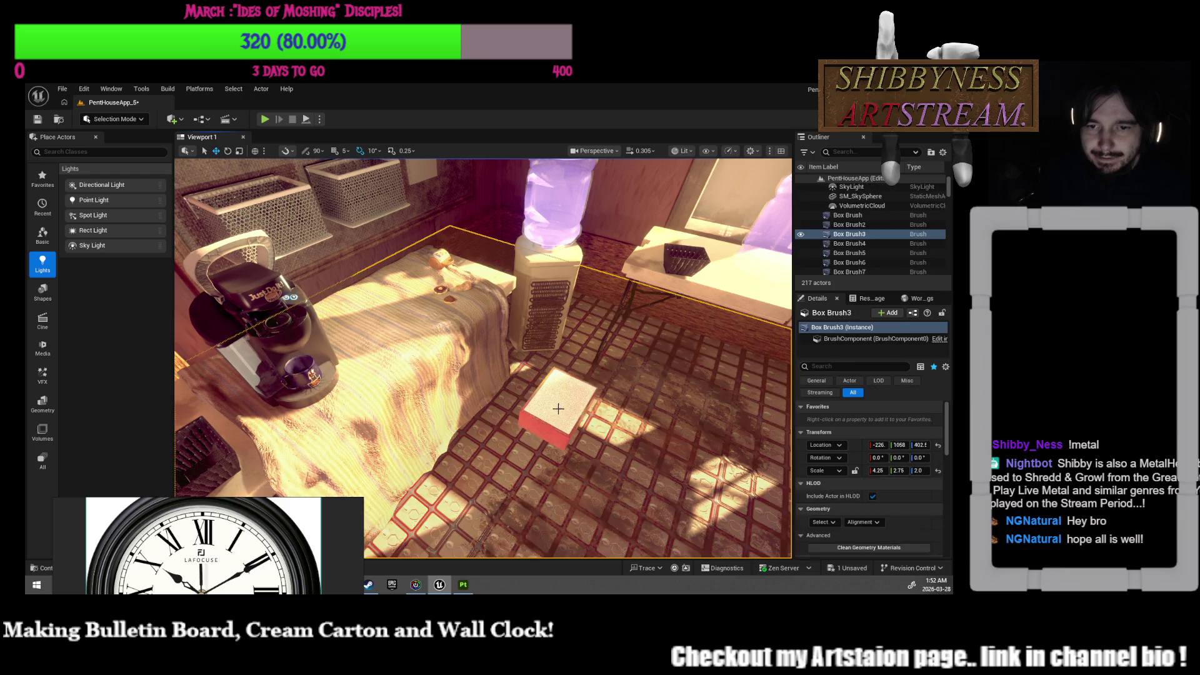
pyautogui.moveTo(548, 401); pyautogui.dragTo(544, 400, button='right')
pyautogui.click(490, 391)
pyautogui.moveTo(485, 395); pyautogui.dragTo(312, 347)
pyautogui.moveTo(312, 347); pyautogui.dragTo(512, 495, button='right')
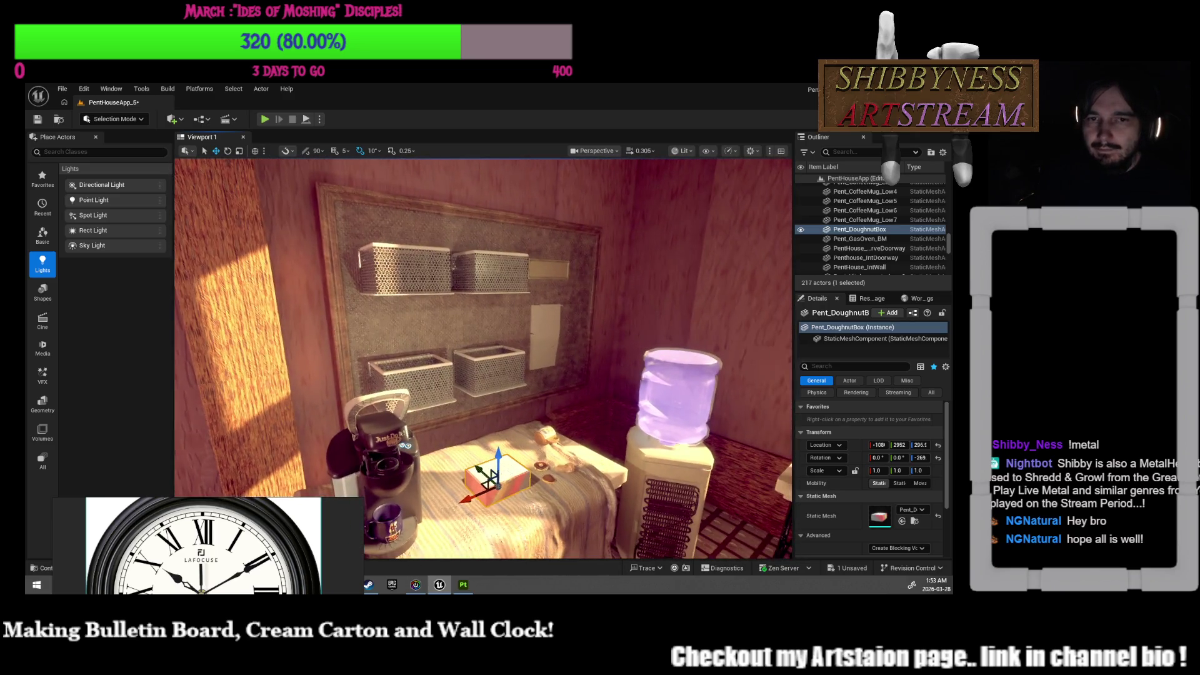
# Step: Show light icons and raise PointLight3 up onto the bulletin-board wall
pyautogui.press('g')
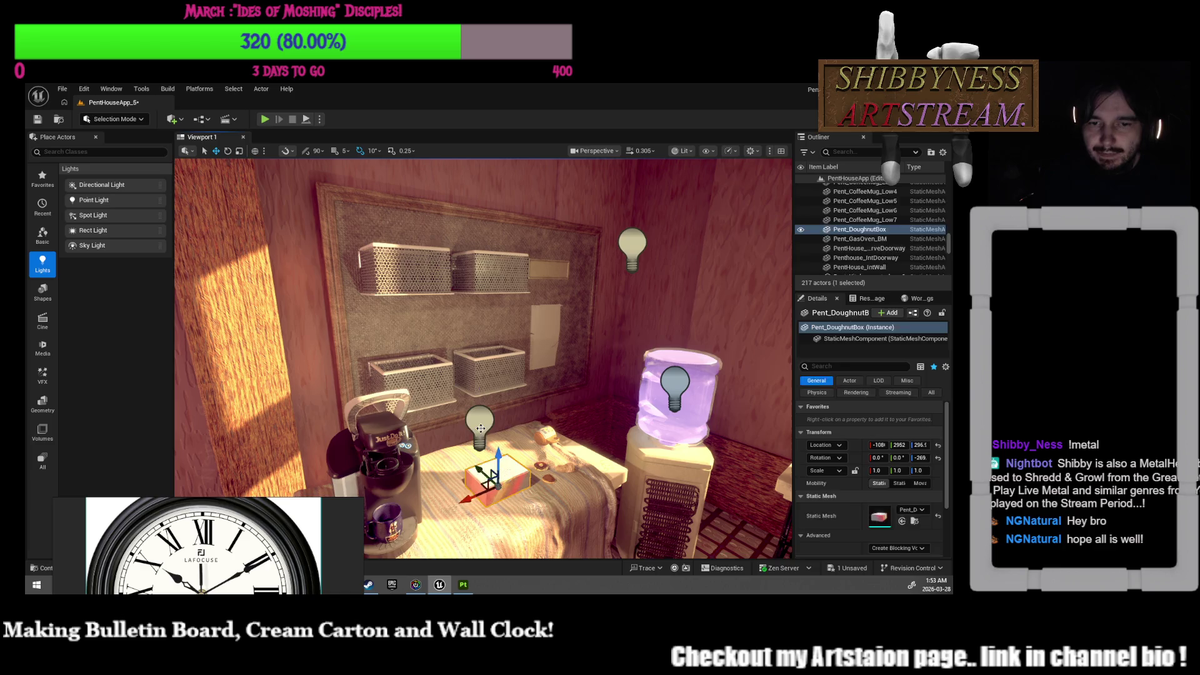
pyautogui.click(480, 427)
pyautogui.moveTo(475, 381)
pyautogui.mouseDown()
pyautogui.moveTo(476, 172)
pyautogui.moveTo(473, 282)
pyautogui.moveTo(486, 233)
pyautogui.mouseUp()
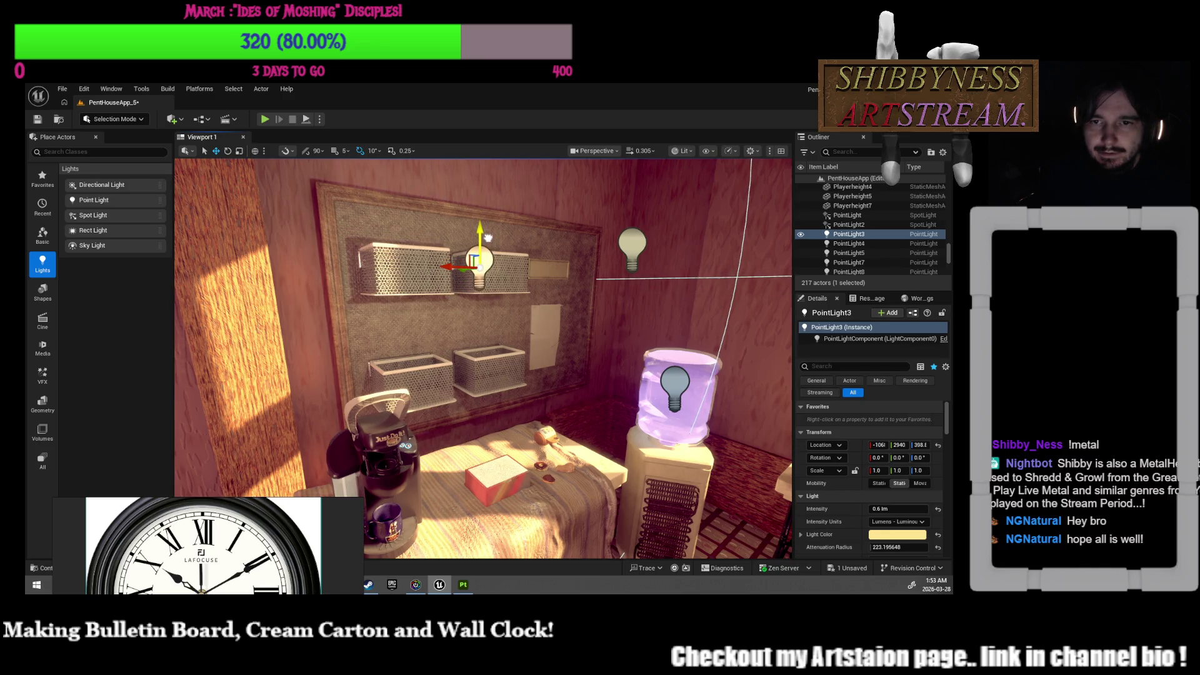
# Step: Delete PointLight4 and slide PointLight3 sideways along the wall
pyautogui.doubleClick(848, 243)
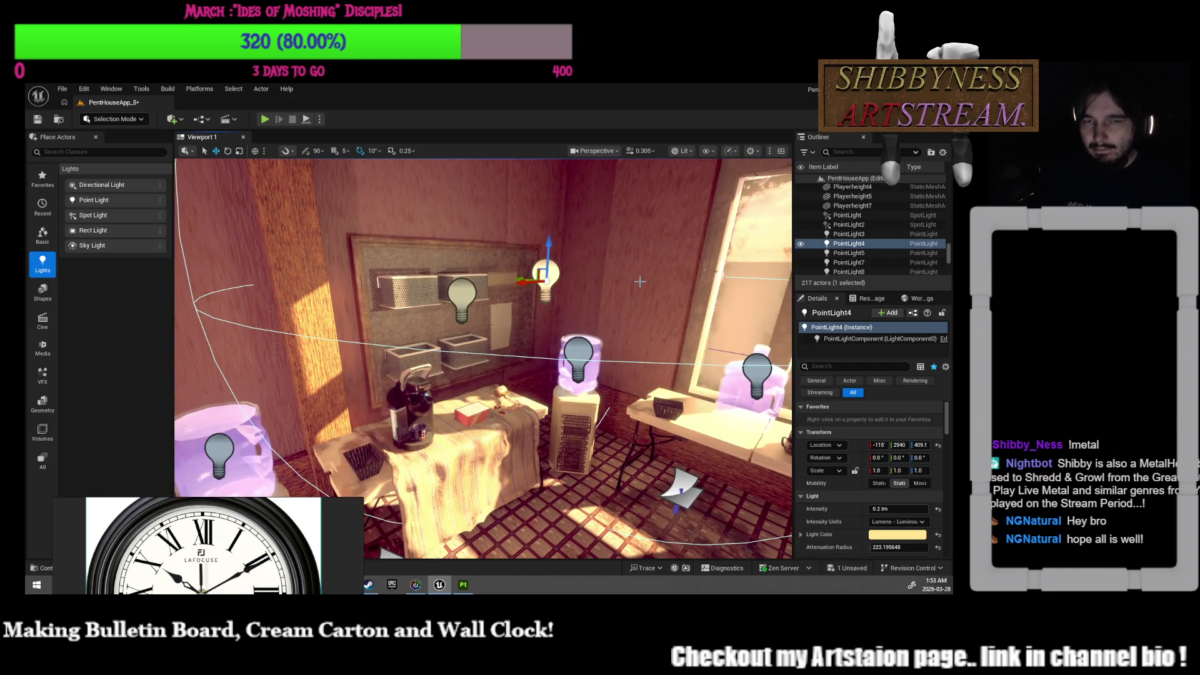
pyautogui.press('Delete')
pyautogui.click(466, 306)
pyautogui.moveTo(437, 305); pyautogui.dragTo(505, 292)
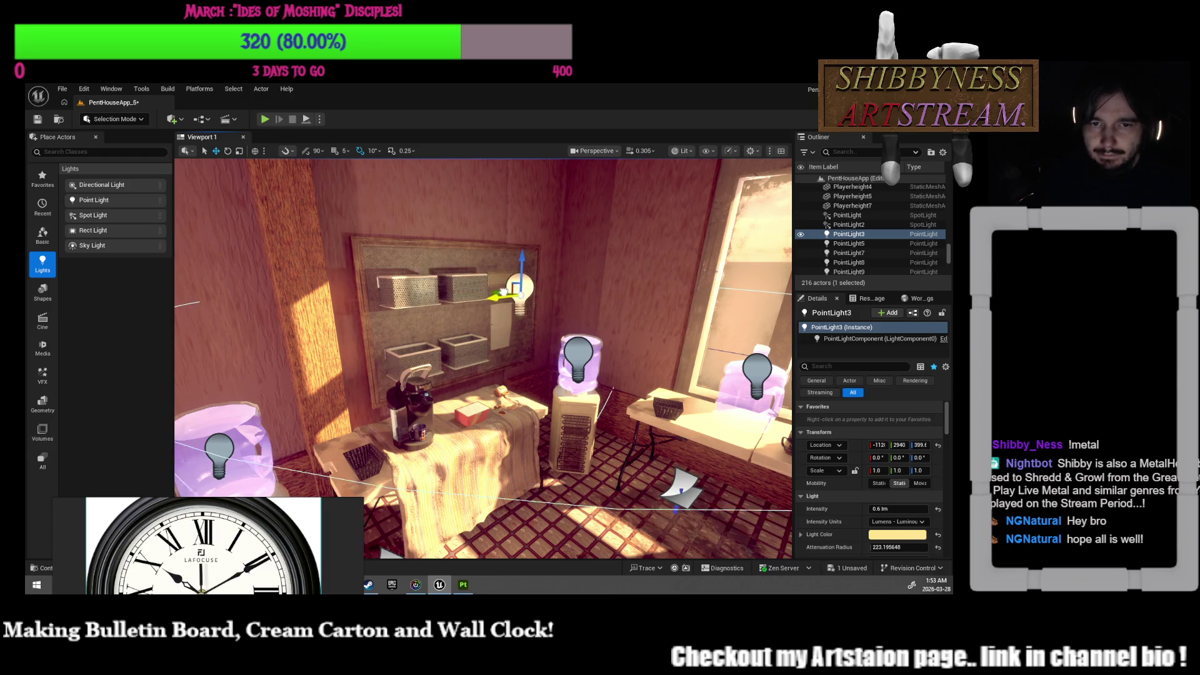
# Step: Reposition PointLight3 along the bulletin-board wall and adjust its attenuation radius to about 141
pyautogui.scroll(3, 544, 275)
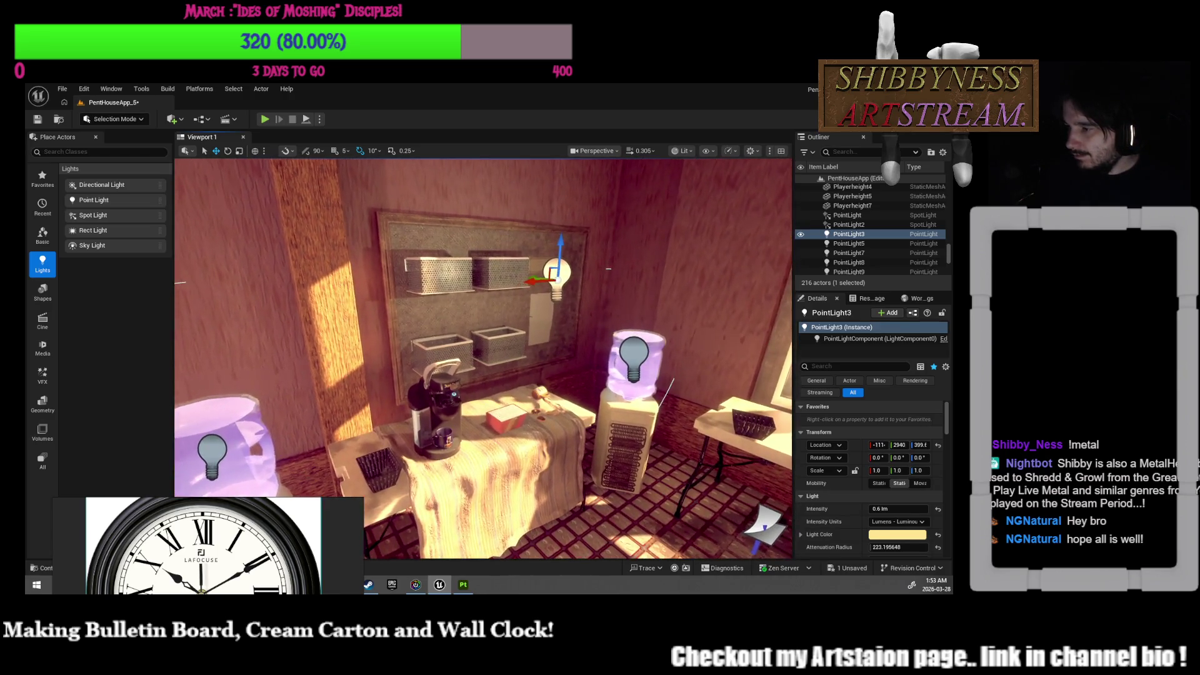
pyautogui.moveTo(608, 268)
pyautogui.mouseDown(button='right')
pyautogui.moveTo(608, 331)
pyautogui.moveTo(608, 281)
pyautogui.mouseUp(button='right')
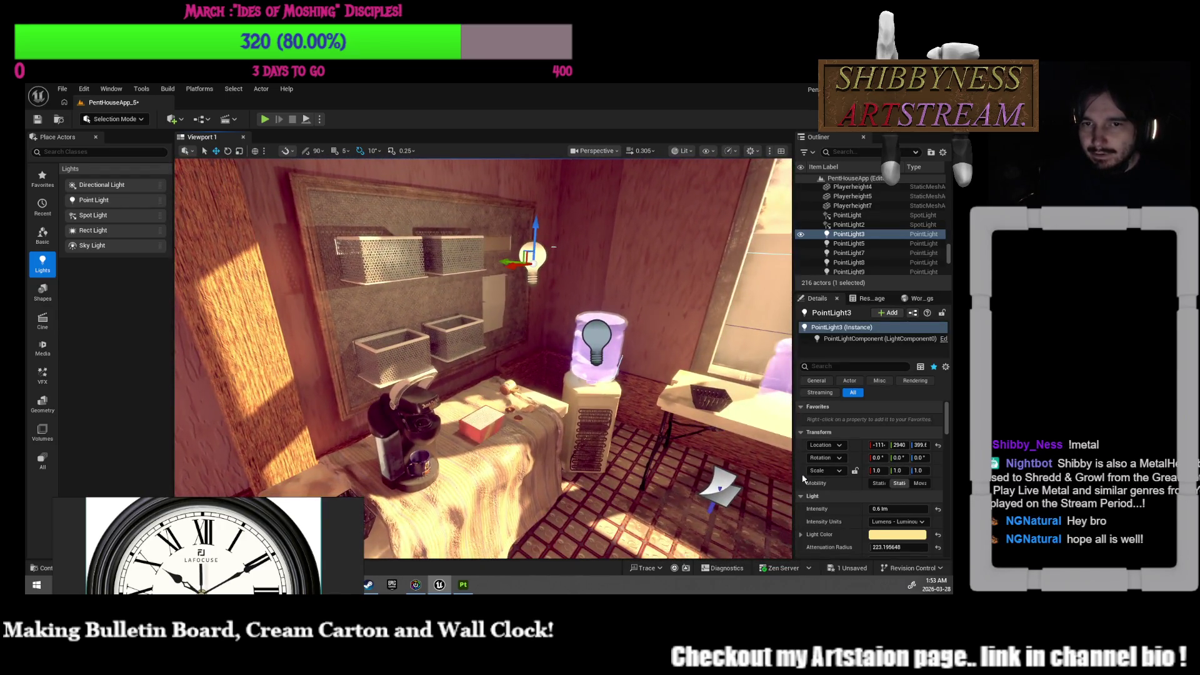
pyautogui.scroll(-2, 874, 493)
pyautogui.moveTo(915, 489); pyautogui.dragTo(831, 489)
pyautogui.moveTo(509, 261)
pyautogui.mouseDown()
pyautogui.moveTo(461, 258)
pyautogui.moveTo(524, 273)
pyautogui.mouseUp()
pyautogui.moveTo(523, 273); pyautogui.dragTo(568, 274, button='right')
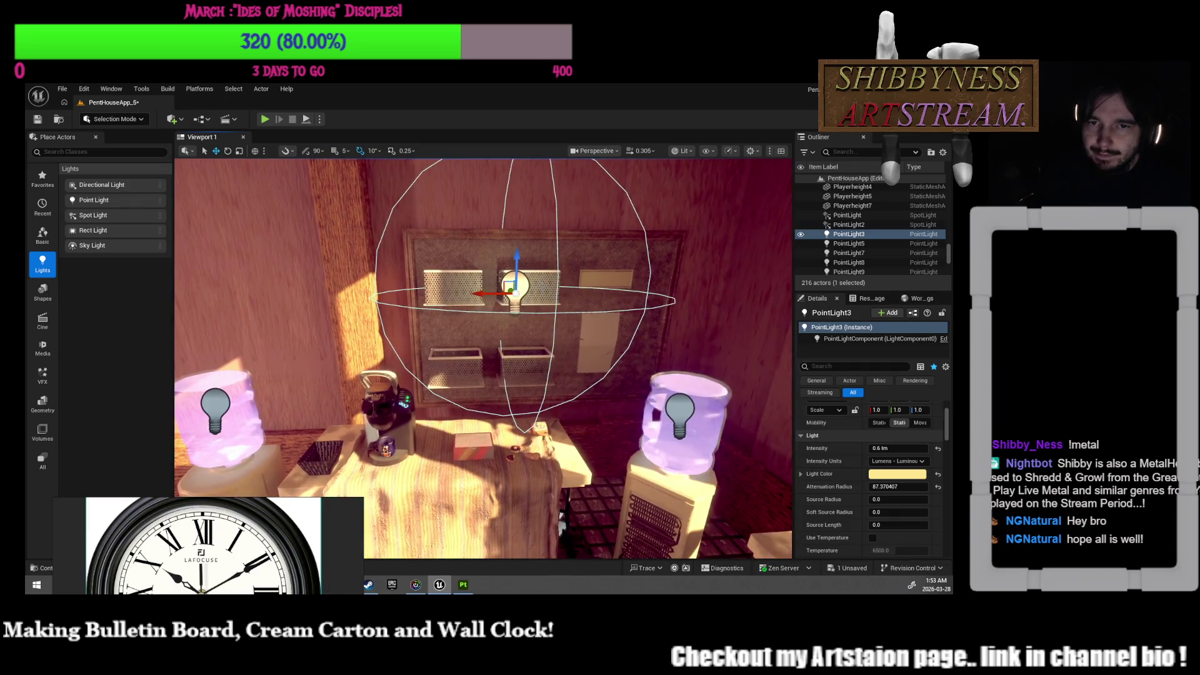
pyautogui.moveTo(518, 267); pyautogui.dragTo(518, 278)
pyautogui.moveTo(518, 277)
pyautogui.mouseDown(button='right')
pyautogui.moveTo(500, 351)
pyautogui.moveTo(506, 294)
pyautogui.mouseUp(button='right')
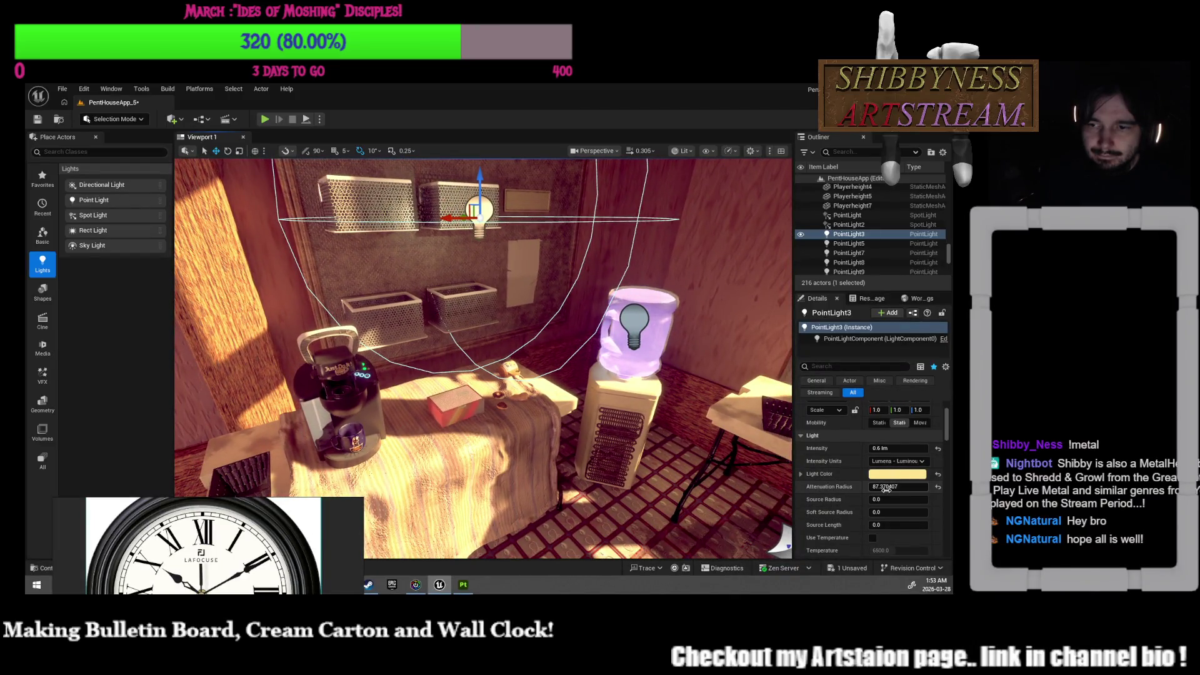
pyautogui.moveTo(886, 488); pyautogui.dragTo(918, 489)
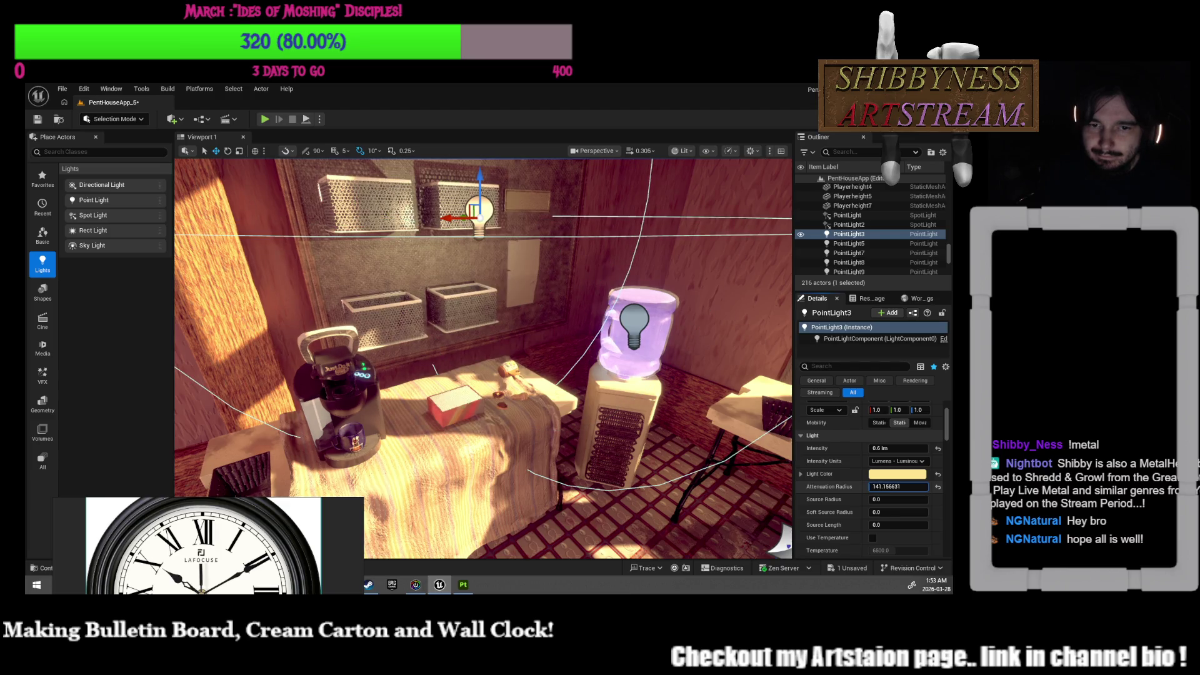
# Step: Set PointLight3's Attenuation Radius to exactly 136.156631
pyautogui.click(882, 488)
pyautogui.click(897, 488)
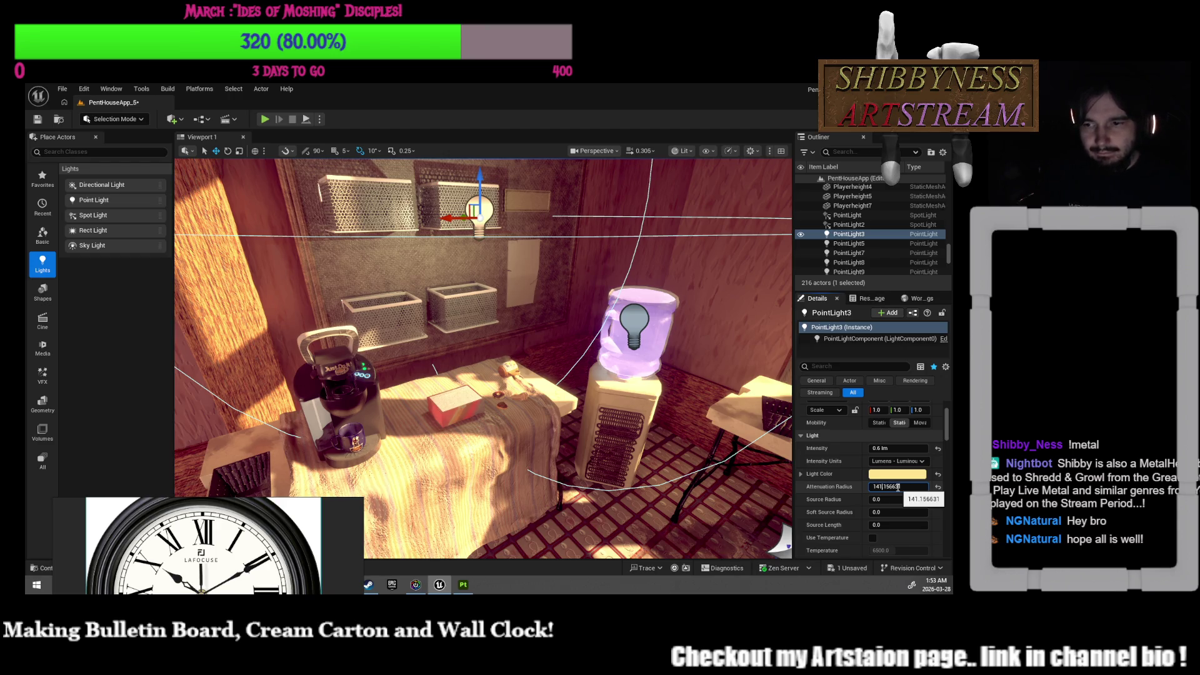
pyautogui.press('BackSpace')
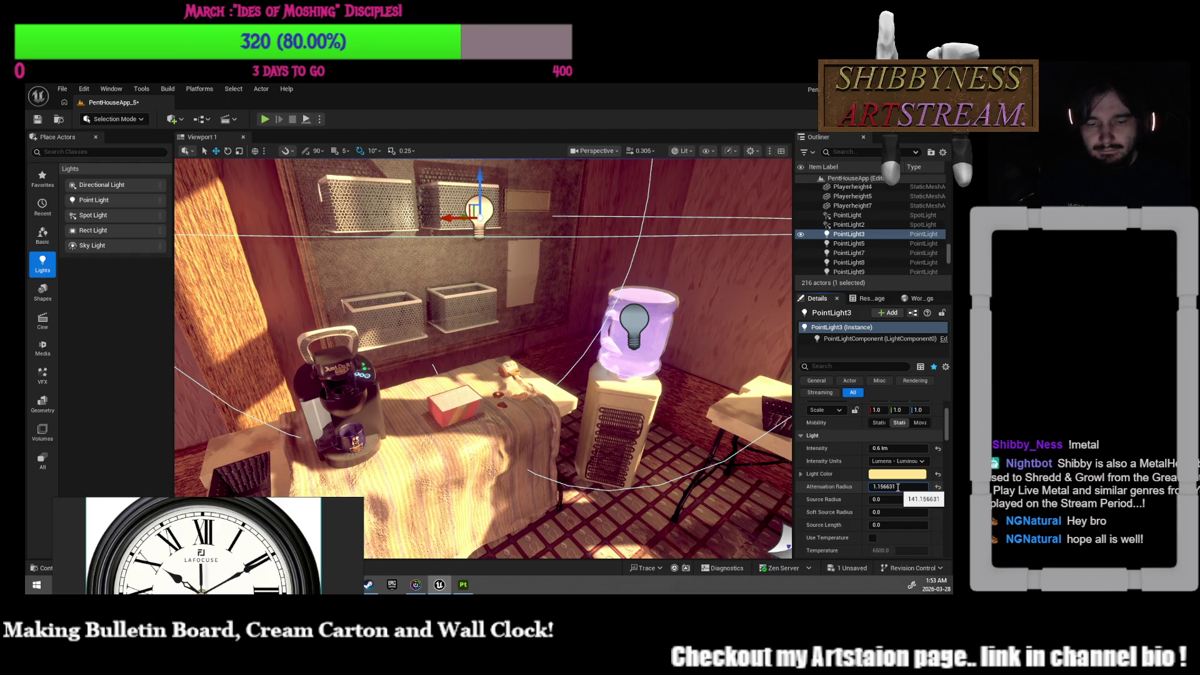
pyautogui.write('.')
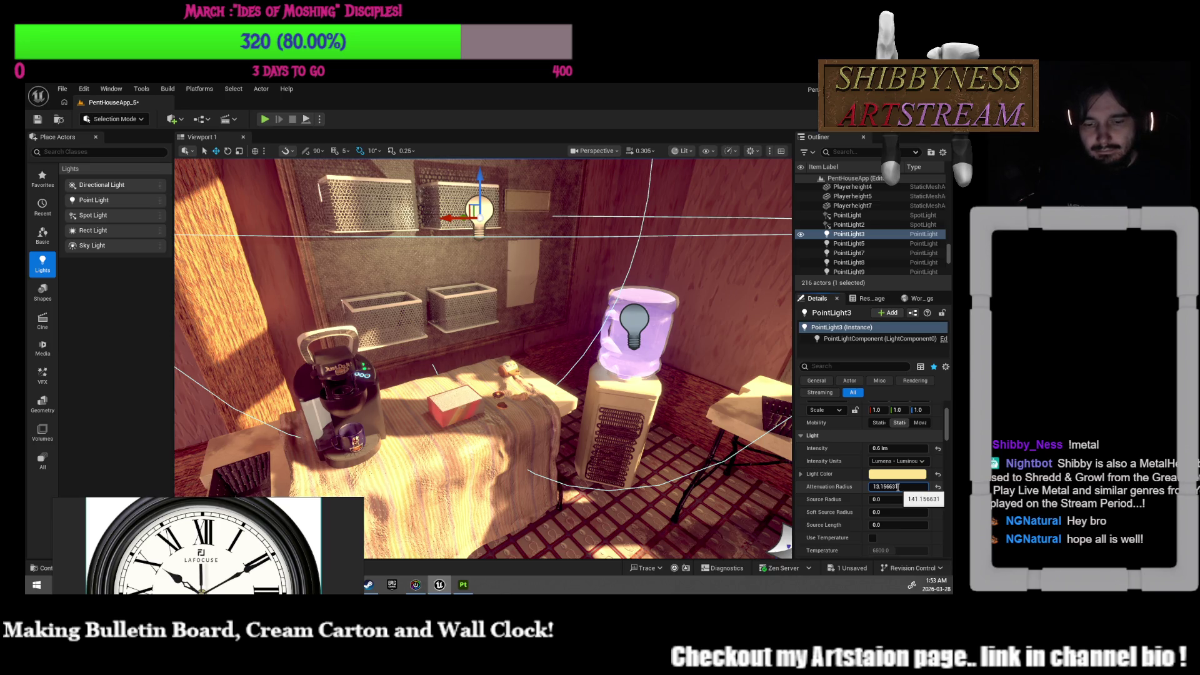
pyautogui.press('Return')
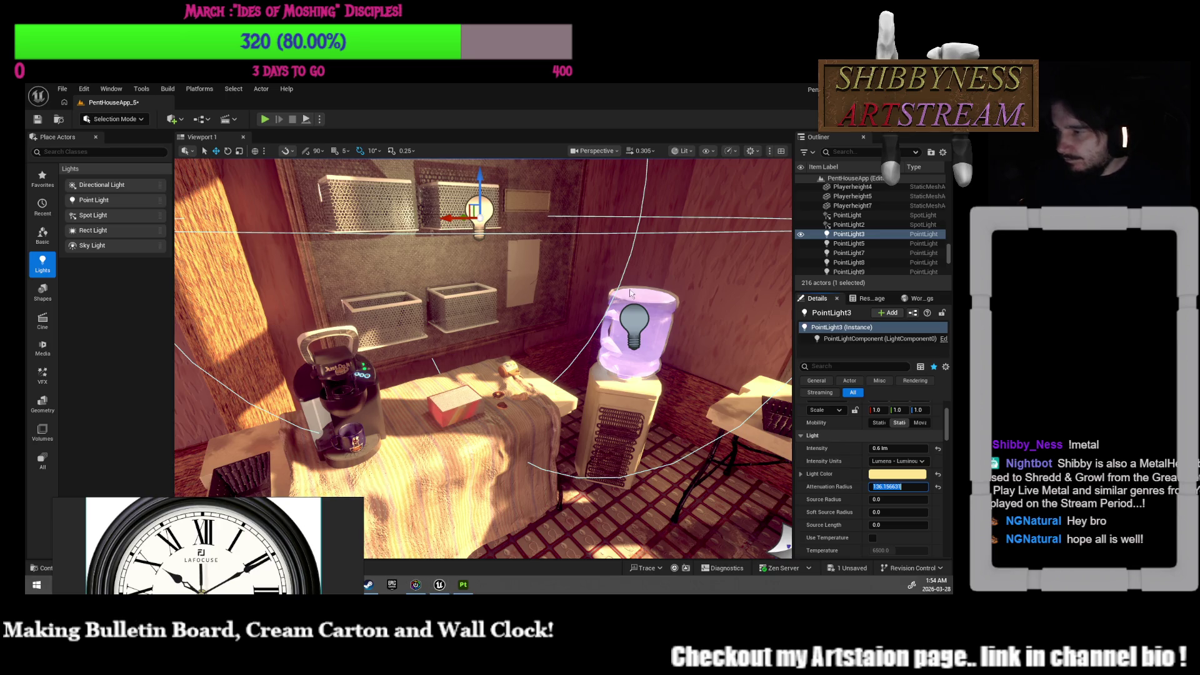
pyautogui.moveTo(445, 323)
pyautogui.mouseDown()
pyautogui.moveTo(422, 309)
pyautogui.moveTo(428, 319)
pyautogui.mouseUp()
# Step: Set PointLight3's Intensity to 0.4 lm
pyautogui.click(881, 448)
pyautogui.press('BackSpace')
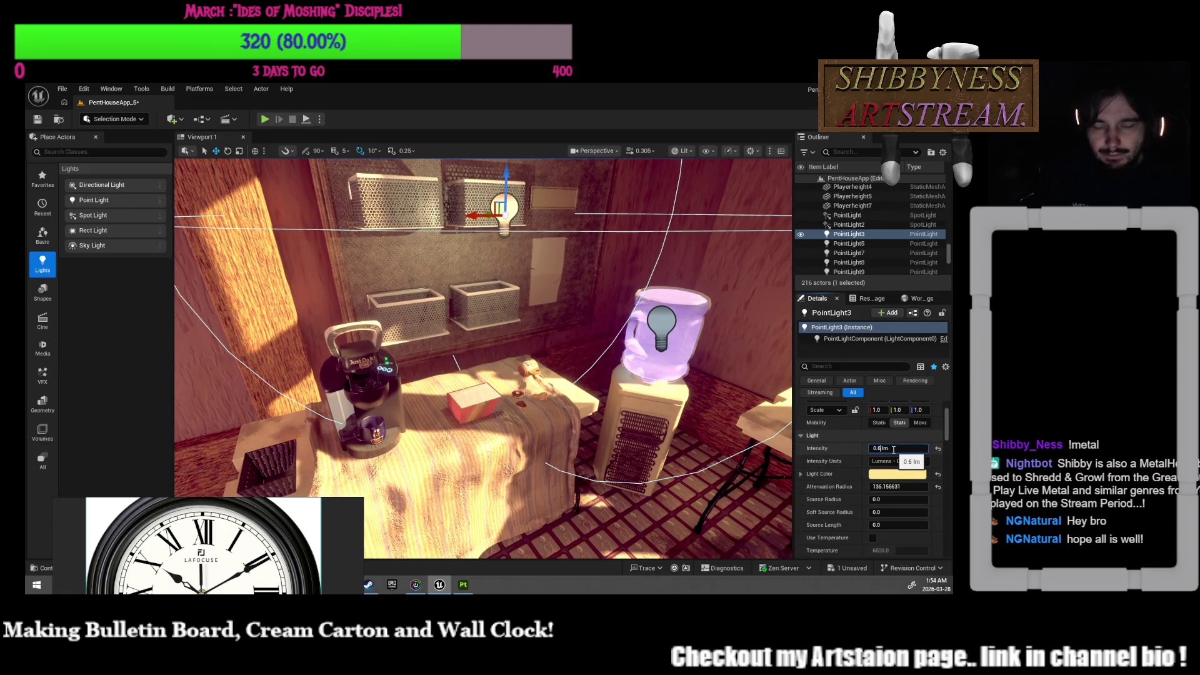
pyautogui.write('4')
pyautogui.press('Return')
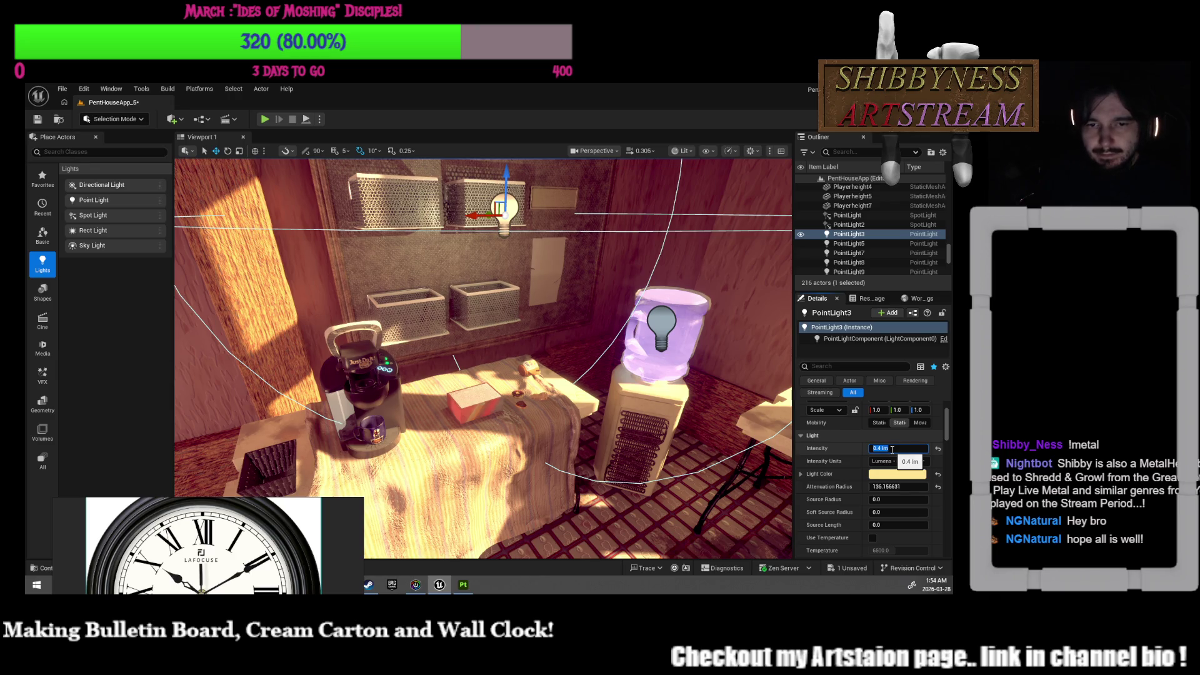
pyautogui.moveTo(475, 350); pyautogui.dragTo(466, 388, button='right')
pyautogui.click(610, 455)
pyautogui.moveTo(609, 456)
pyautogui.mouseDown(button='right')
pyautogui.moveTo(600, 440)
pyautogui.moveTo(611, 462)
pyautogui.moveTo(590, 453)
pyautogui.mouseUp(button='right')
# Step: Lower PointLight3 slightly on Z and undo a stray sideways move
pyautogui.click(522, 308)
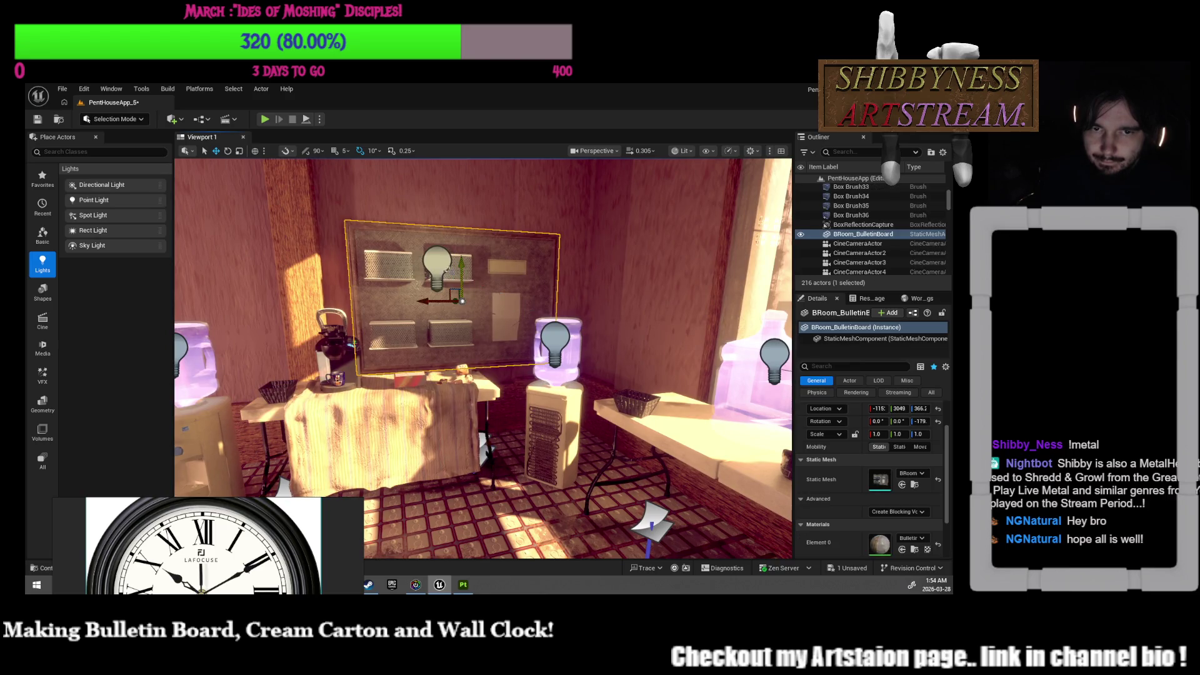
pyautogui.click(428, 250)
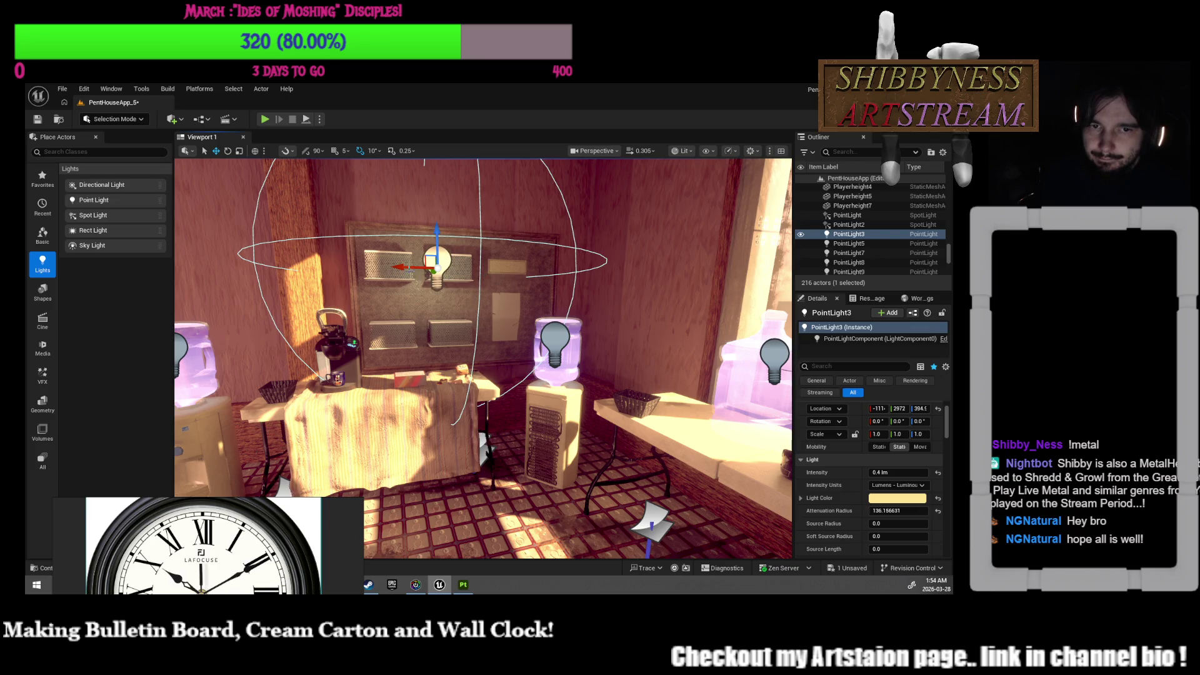
pyautogui.moveTo(451, 266); pyautogui.dragTo(455, 267)
pyautogui.moveTo(478, 241); pyautogui.dragTo(481, 270)
pyautogui.moveTo(524, 296); pyautogui.dragTo(501, 270, button='right')
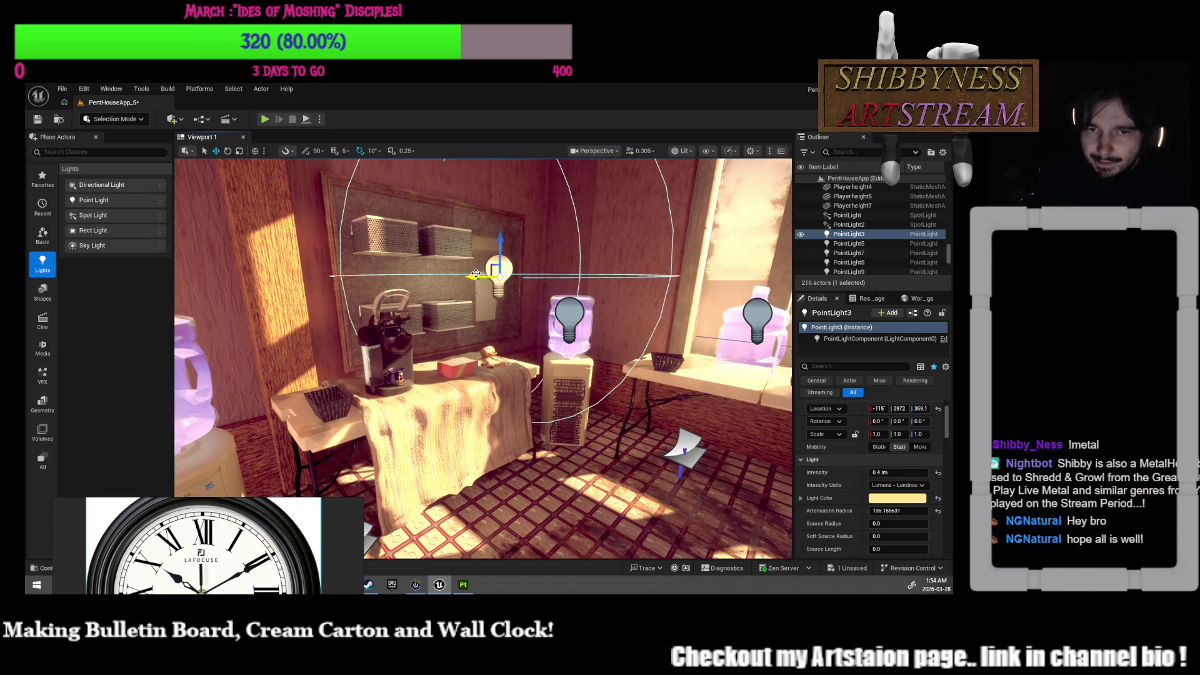
pyautogui.moveTo(473, 275); pyautogui.dragTo(509, 275)
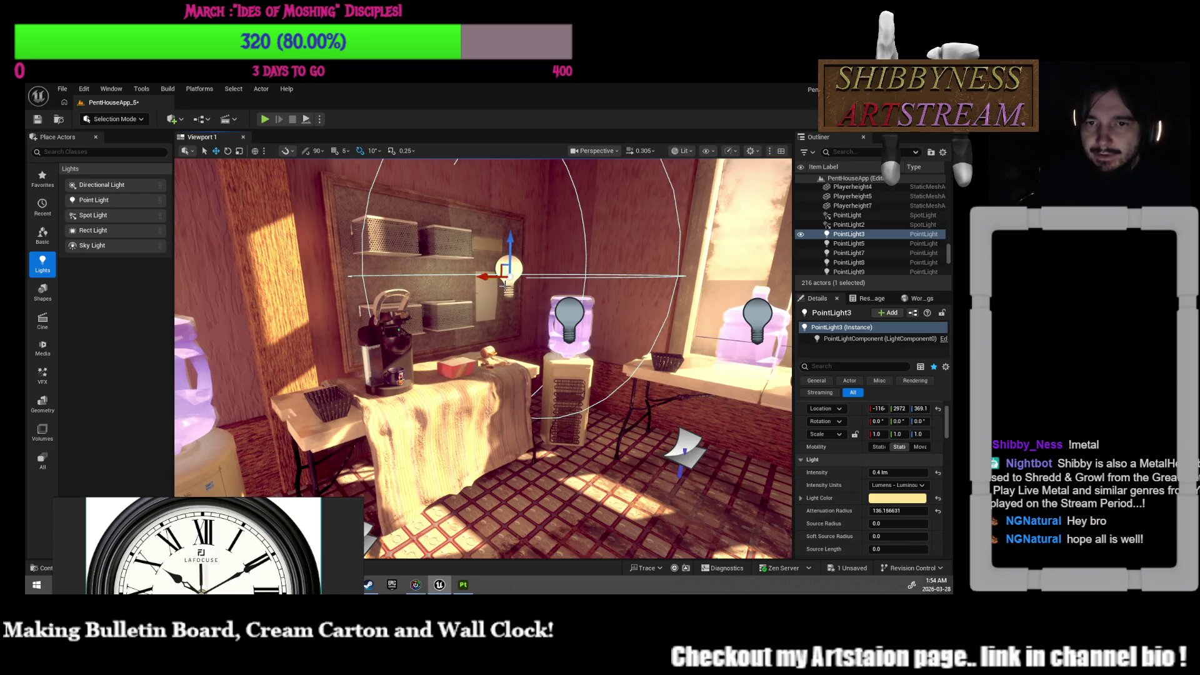
pyautogui.hotkey('ctrl', 'z')
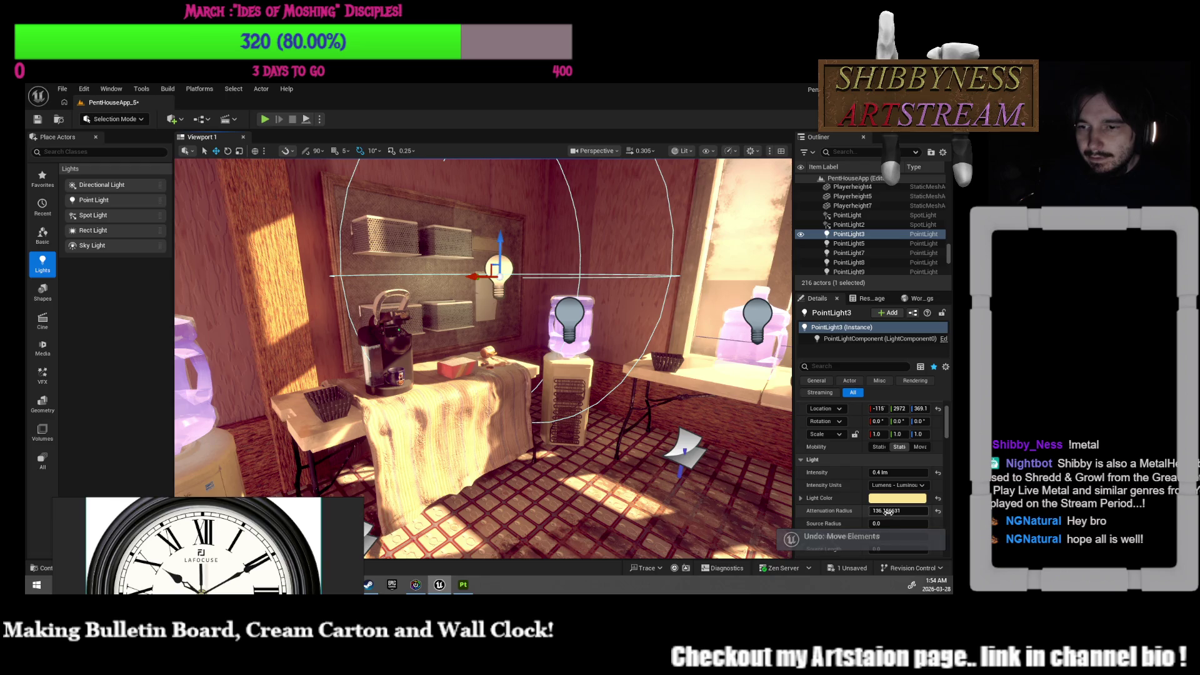
# Step: Widen PointLight3's attenuation radius to about 163 and dim it to 0.2 lm
pyautogui.click(879, 511)
pyautogui.moveTo(877, 511)
pyautogui.mouseDown()
pyautogui.moveTo(837, 511)
pyautogui.moveTo(887, 511)
pyautogui.moveTo(865, 511)
pyautogui.mouseUp()
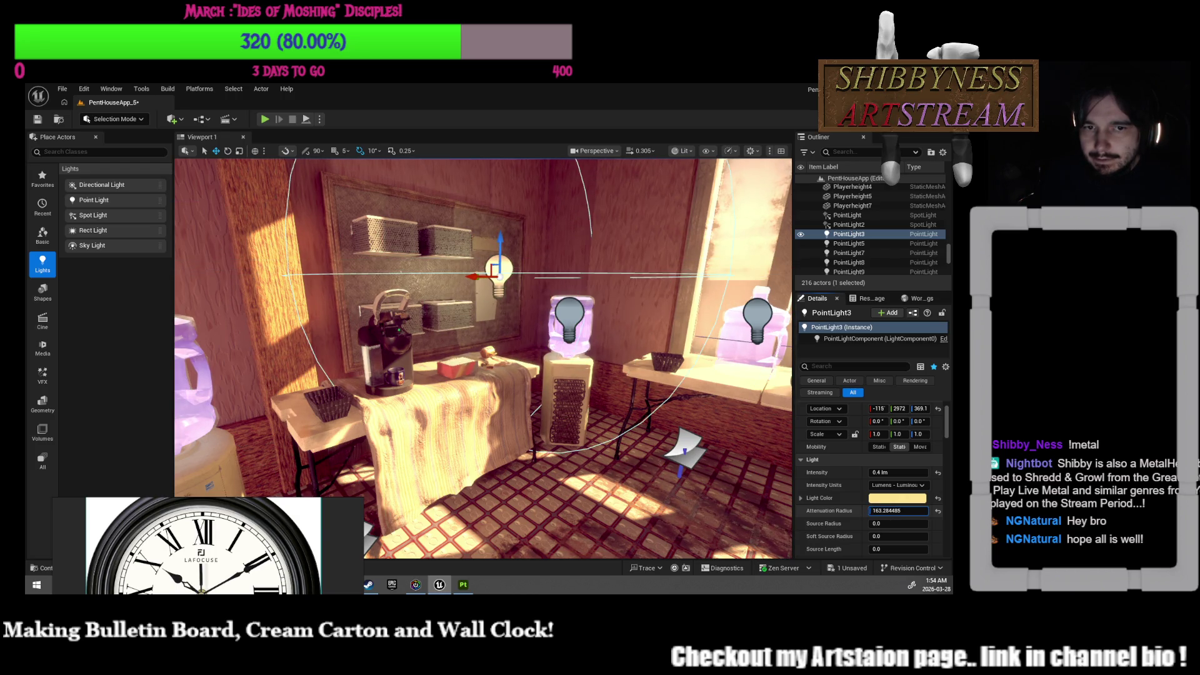
pyautogui.click(882, 472)
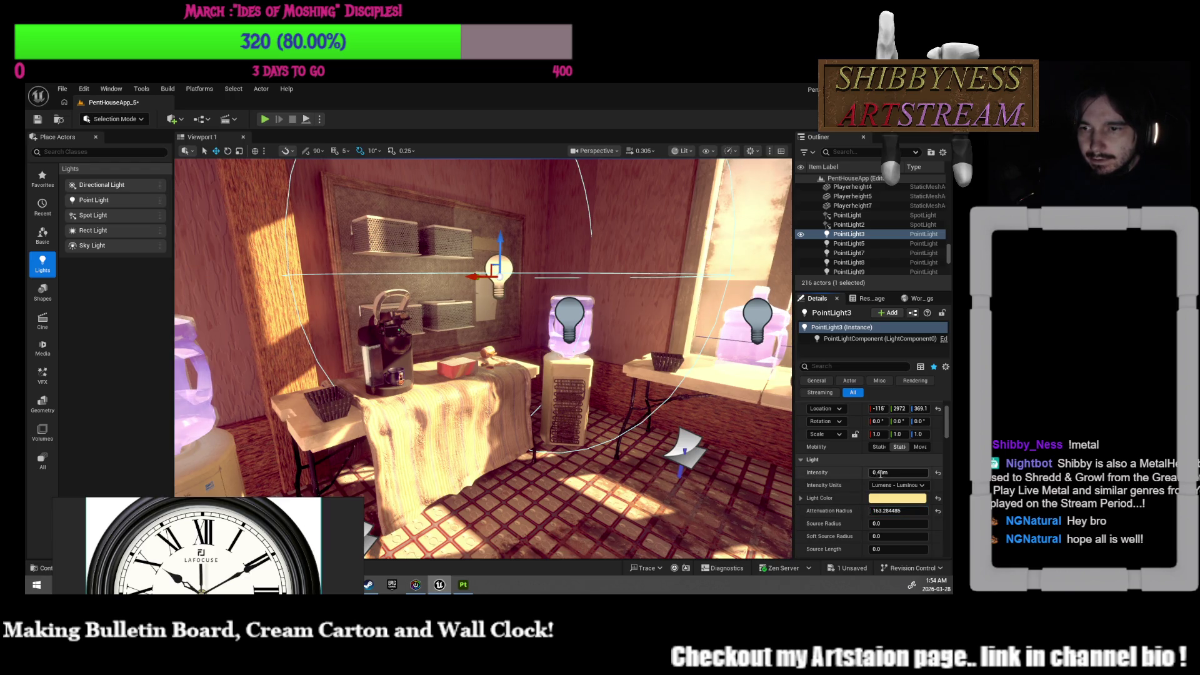
pyautogui.click(881, 472)
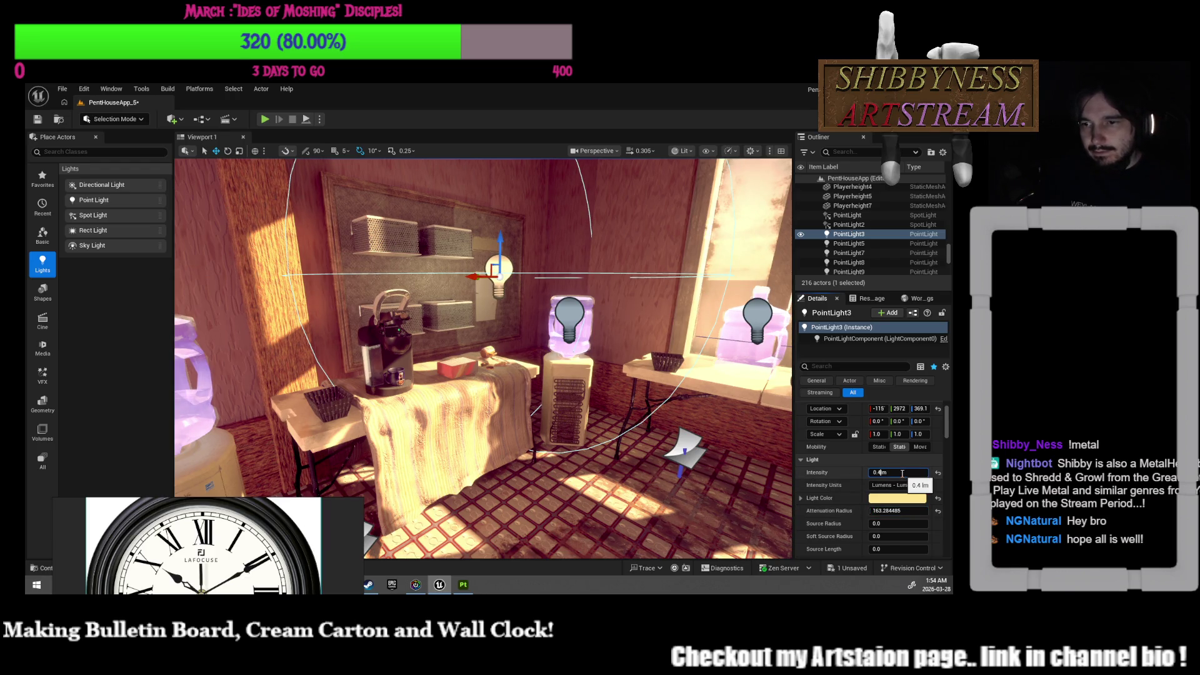
pyautogui.press('Return')
pyautogui.moveTo(531, 375)
pyautogui.mouseDown(button='right')
pyautogui.moveTo(500, 375)
pyautogui.moveTo(543, 438)
pyautogui.moveTo(606, 487)
pyautogui.moveTo(563, 487)
pyautogui.mouseUp(button='right')
pyautogui.click(606, 487)
pyautogui.moveTo(472, 443); pyautogui.dragTo(525, 396, button='right')
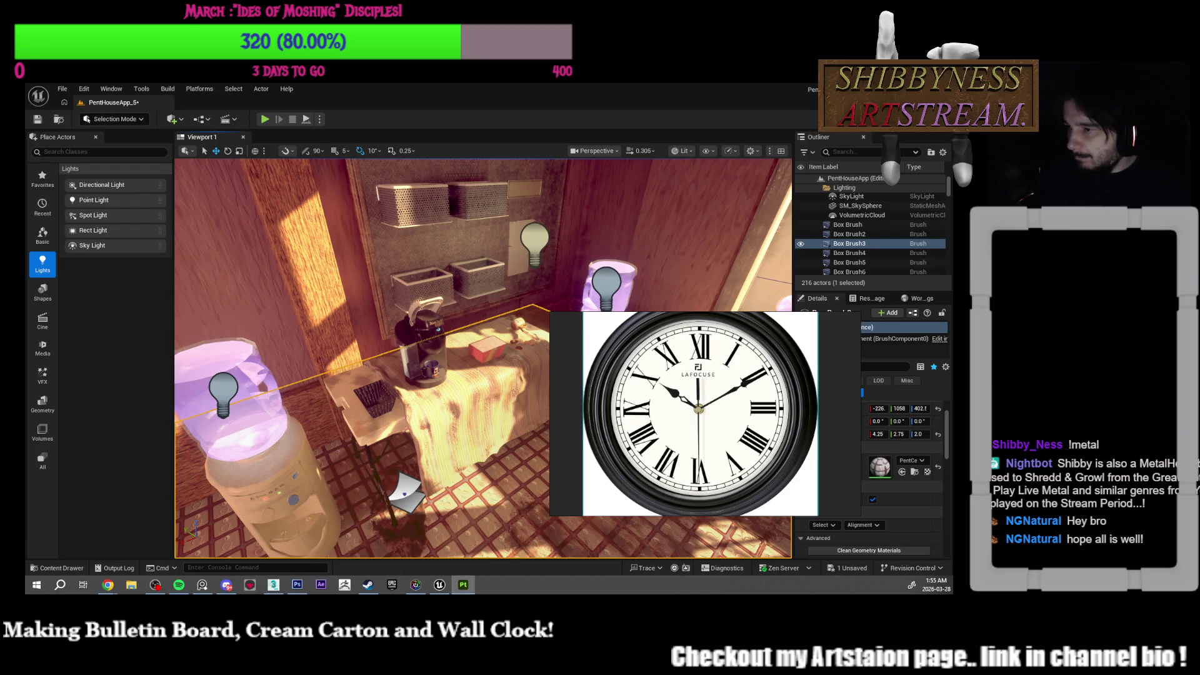
# Step: View the Substance Painter bulletin board, then switch to BulletinBoard_HolidayPoster.psd in Photoshop
pyautogui.click(463, 584)
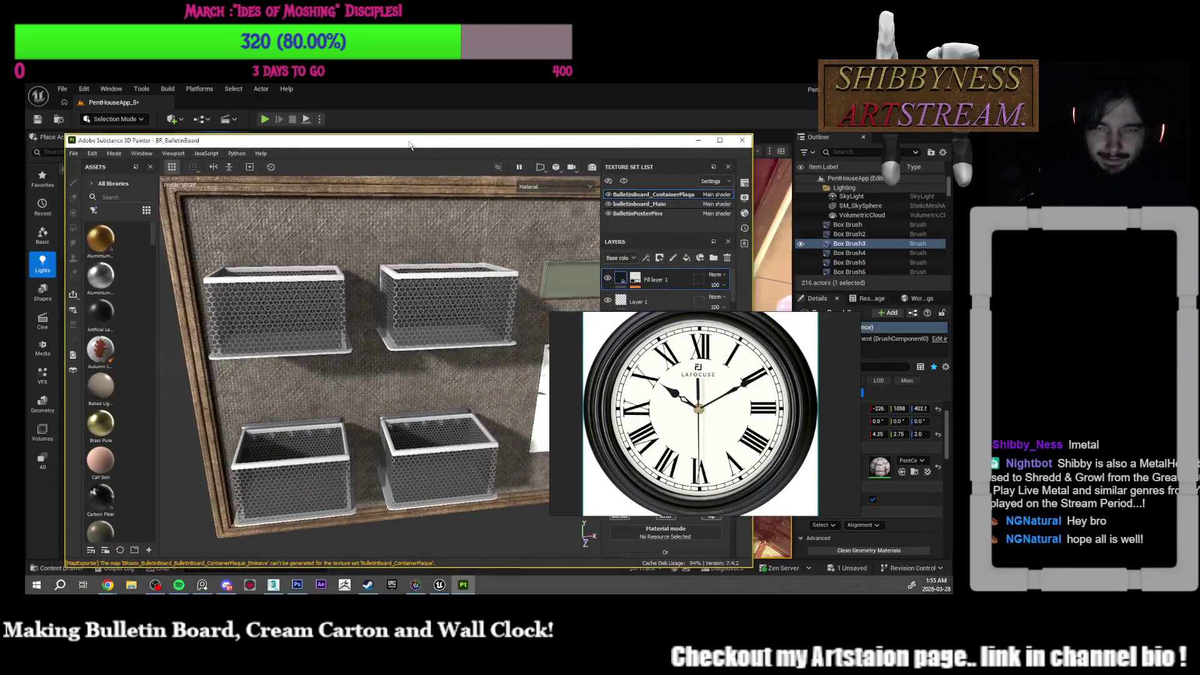
pyautogui.moveTo(434, 363)
pyautogui.keyDown('alt'); pyautogui.mouseDown()
pyautogui.moveTo(387, 371)
pyautogui.moveTo(420, 367)
pyautogui.moveTo(447, 394)
pyautogui.moveTo(567, 383)
pyautogui.mouseUp(); pyautogui.keyUp('alt')
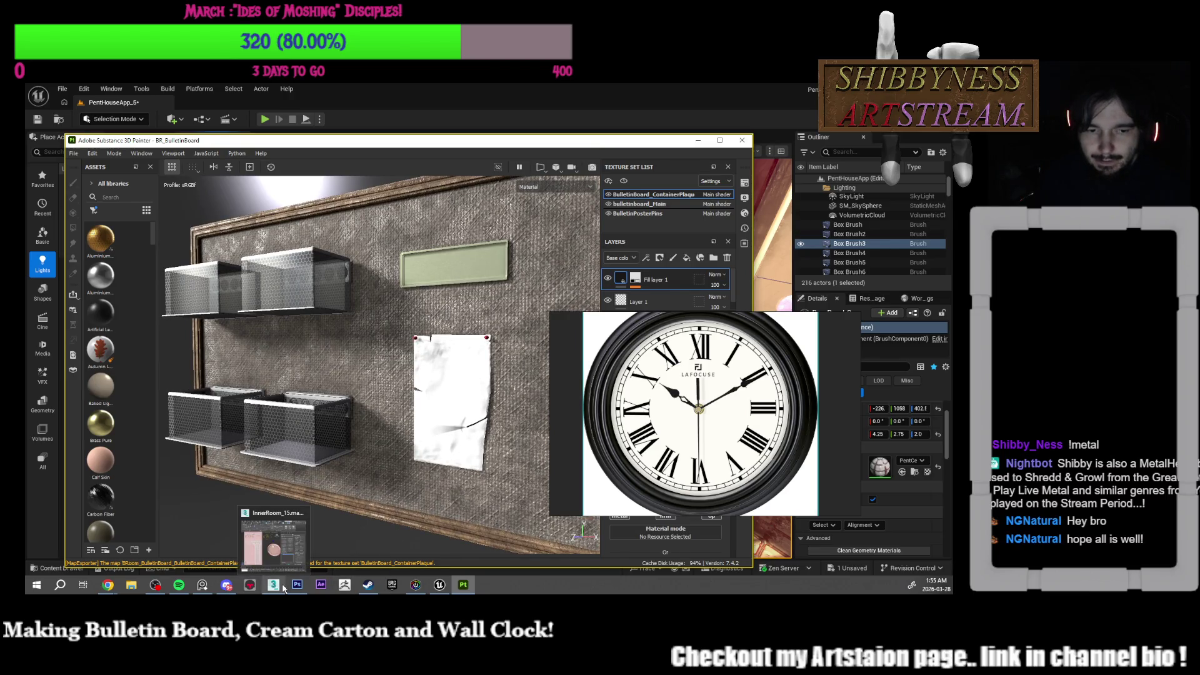
pyautogui.moveTo(222, 583)
pyautogui.click(296, 584)
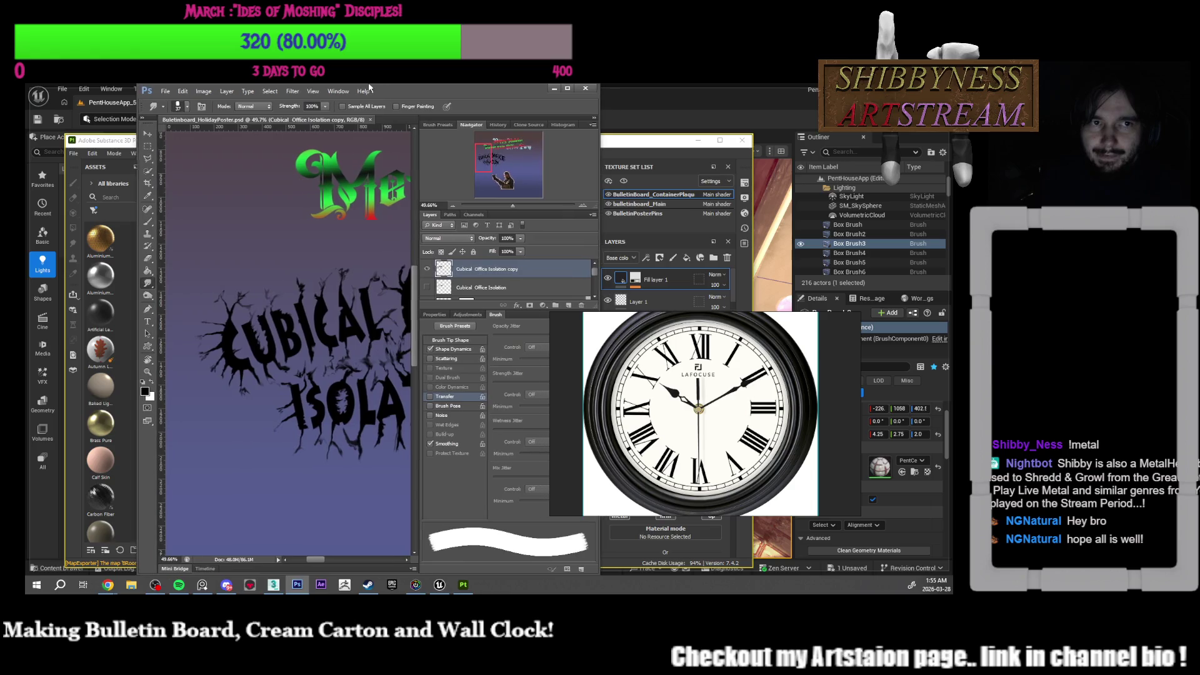
# Step: Maximize Photoshop, zoom out to see the whole holiday poster, then restore the window
pyautogui.doubleClick(368, 88)
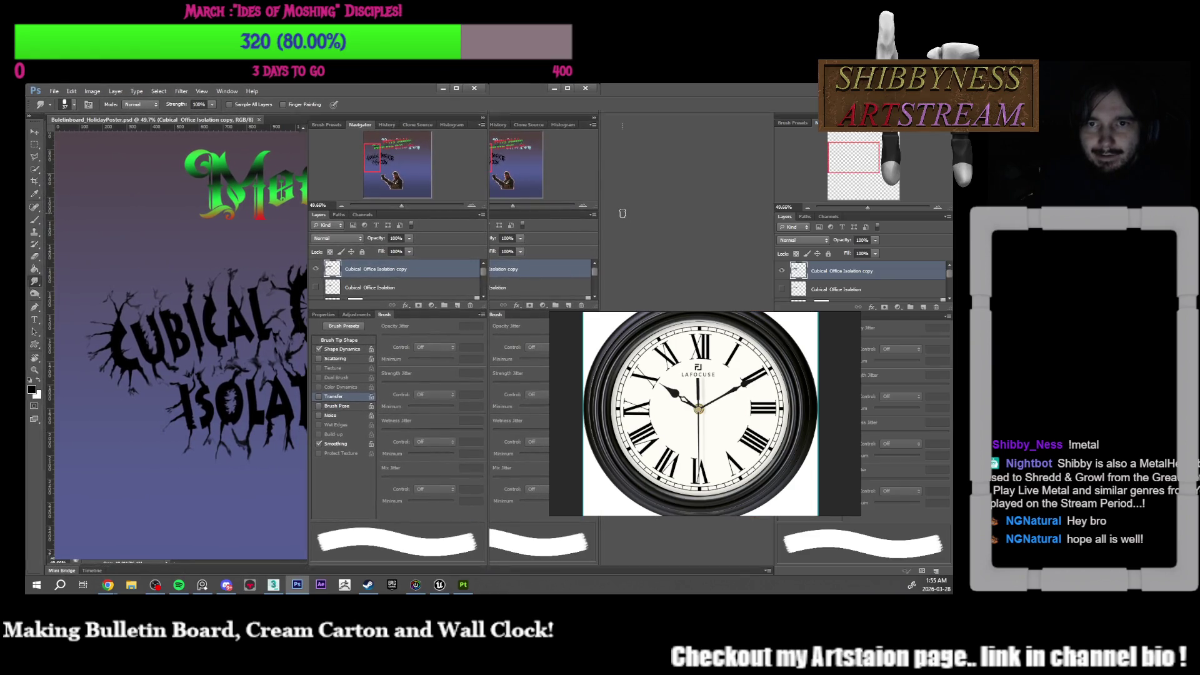
pyautogui.moveTo(874, 150); pyautogui.dragTo(878, 141)
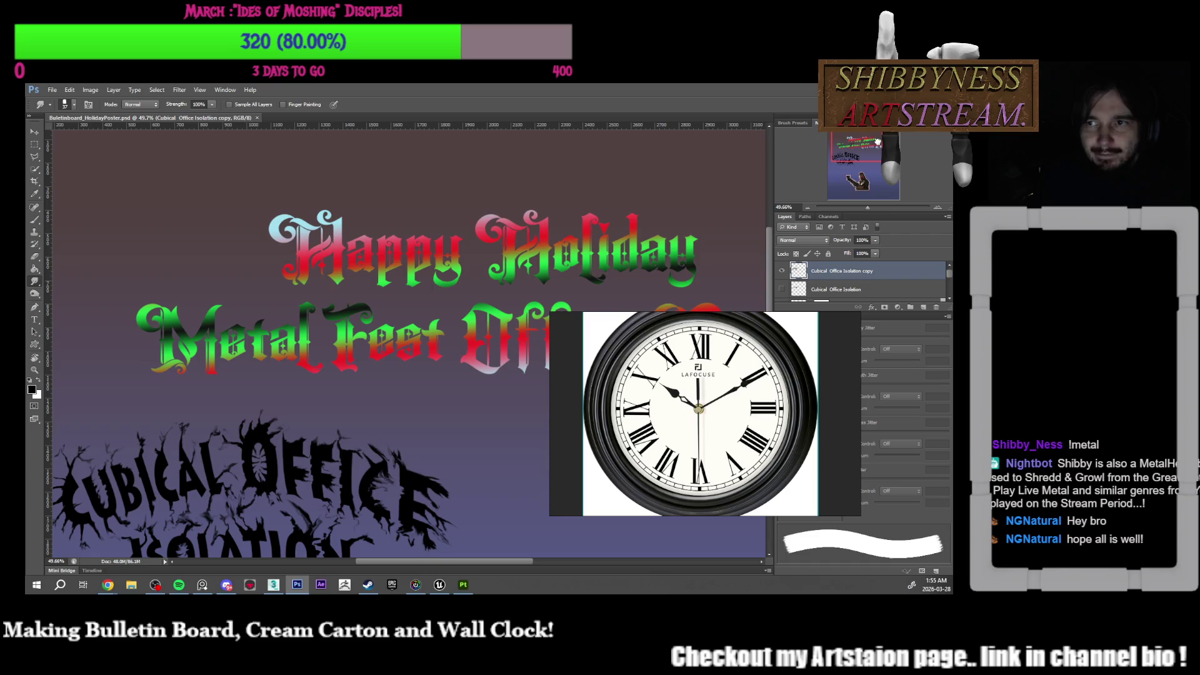
pyautogui.moveTo(866, 209)
pyautogui.mouseDown()
pyautogui.moveTo(866, 179)
pyautogui.moveTo(866, 210)
pyautogui.mouseUp()
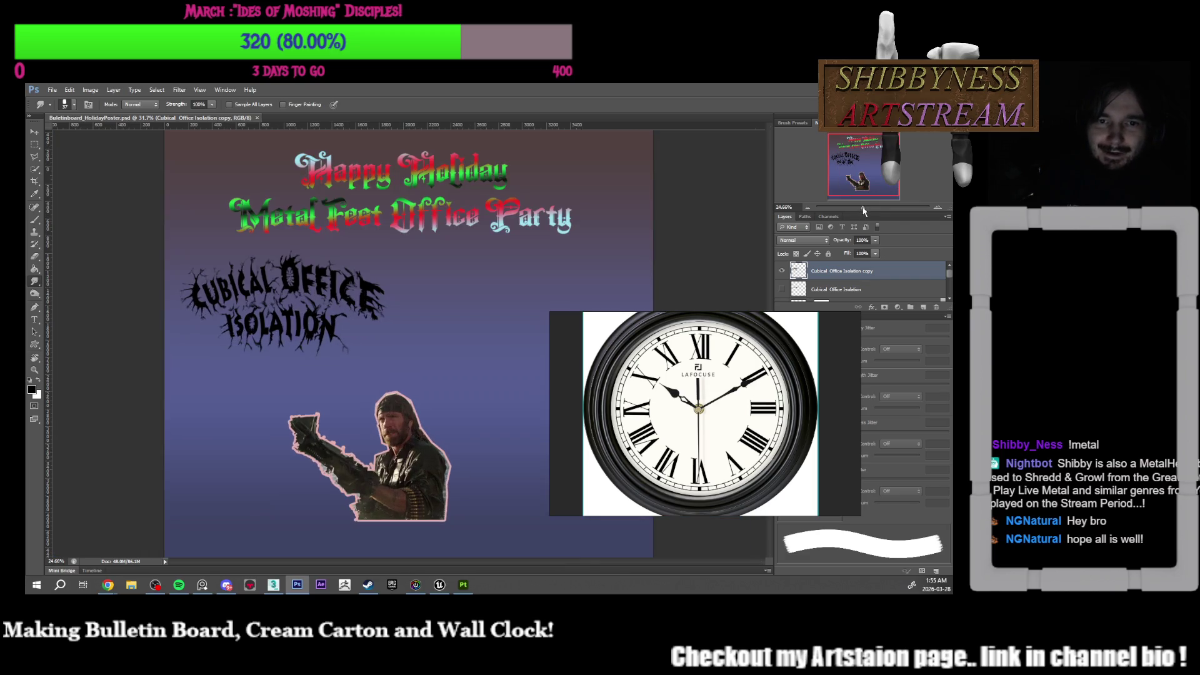
pyautogui.doubleClick(669, 99)
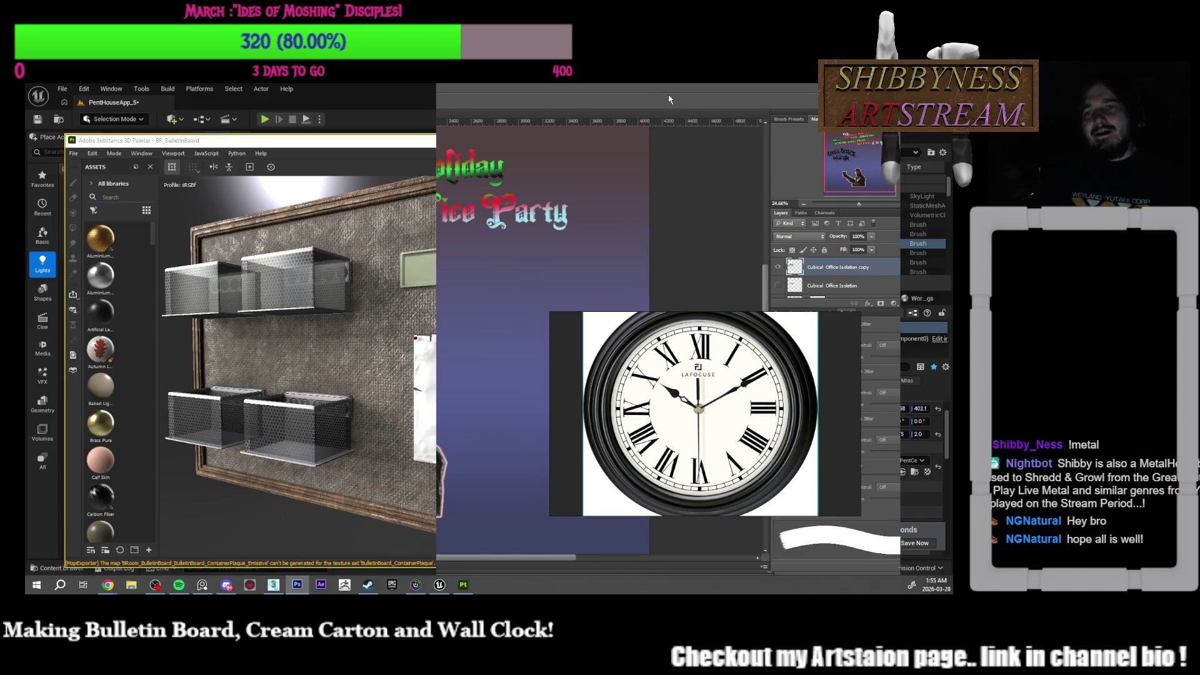
# Step: Move Photoshop aside, bring Unreal forward and park the clock reference image bottom-left
pyautogui.moveTo(669, 99)
pyautogui.mouseDown()
pyautogui.moveTo(567, 107)
pyautogui.moveTo(1193, 179)
pyautogui.mouseUp()
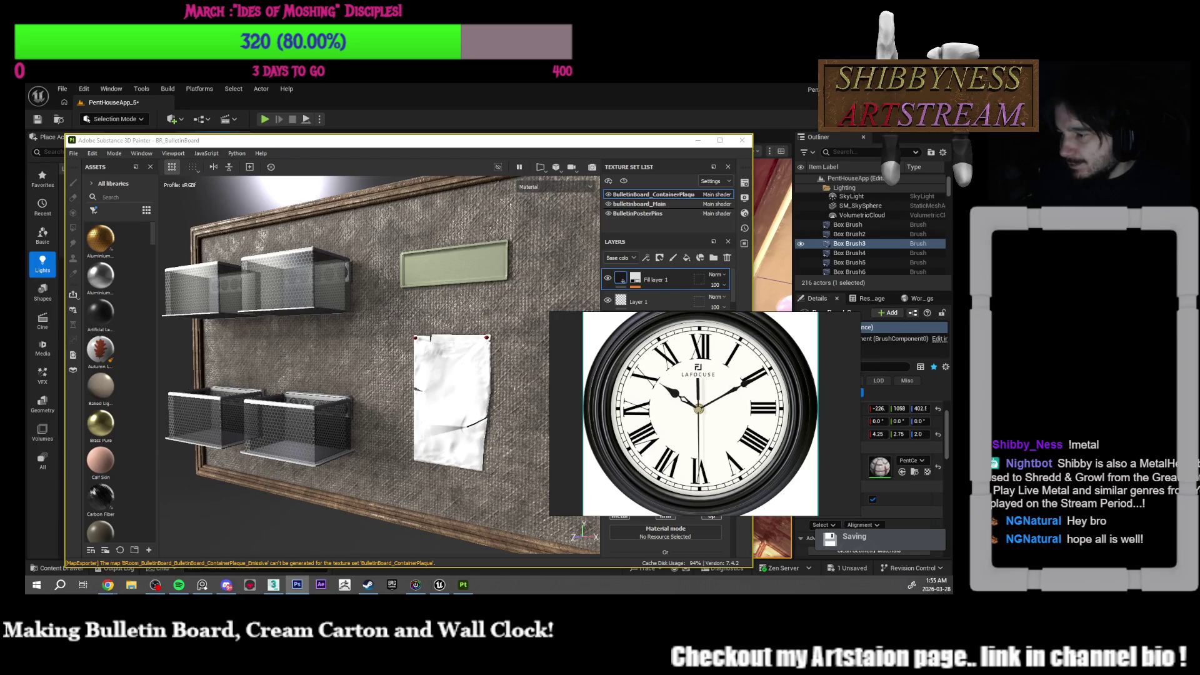
pyautogui.moveTo(561, 408)
pyautogui.mouseDown()
pyautogui.moveTo(437, 480)
pyautogui.moveTo(338, 514)
pyautogui.mouseUp()
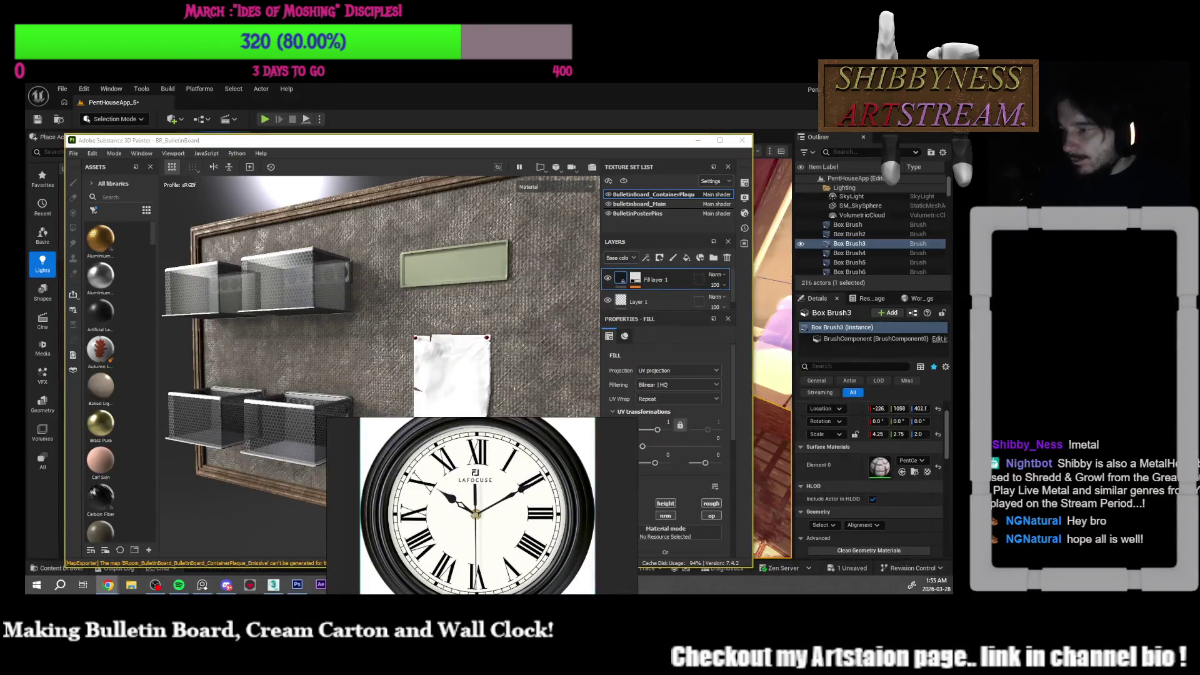
pyautogui.moveTo(450, 418); pyautogui.dragTo(417, 190)
pyautogui.click(410, 129)
pyautogui.moveTo(424, 317)
pyautogui.mouseDown()
pyautogui.moveTo(388, 365)
pyautogui.moveTo(193, 522)
pyautogui.mouseUp()
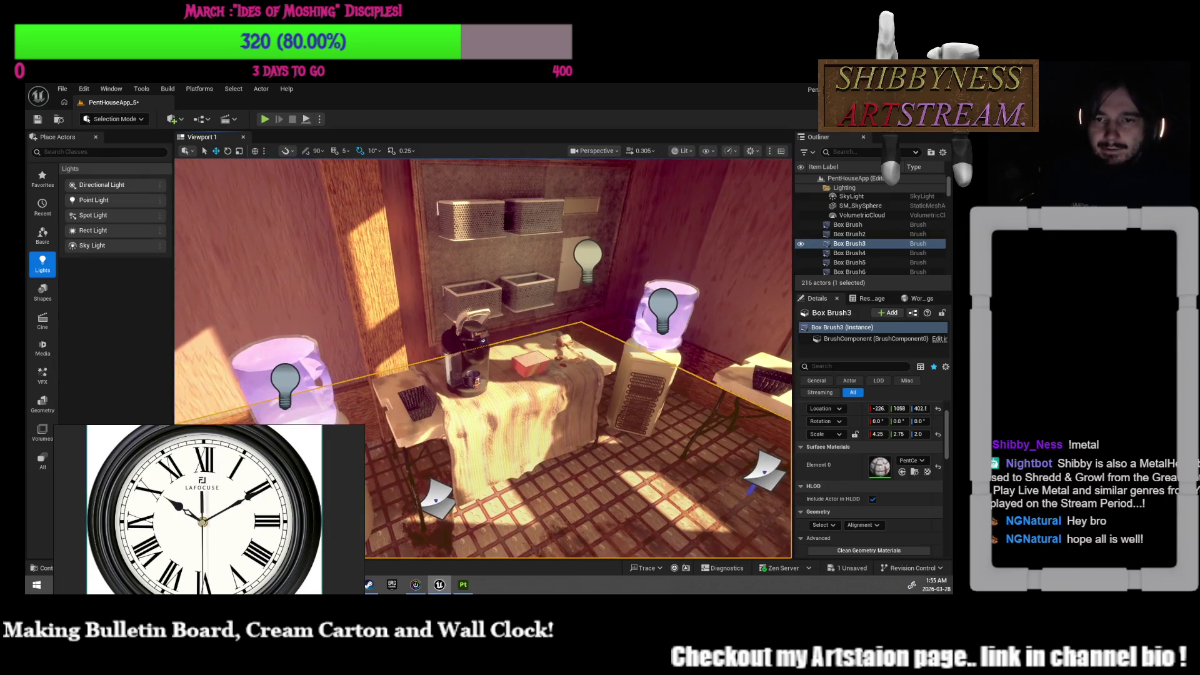
# Step: Bring the 3ds Max clock scene over Unreal and maximize its window
pyautogui.moveTo(329, 571)
pyautogui.mouseDown()
pyautogui.moveTo(524, 478)
pyautogui.moveTo(543, 401)
pyautogui.moveTo(475, 373)
pyautogui.mouseUp()
pyautogui.click(273, 584)
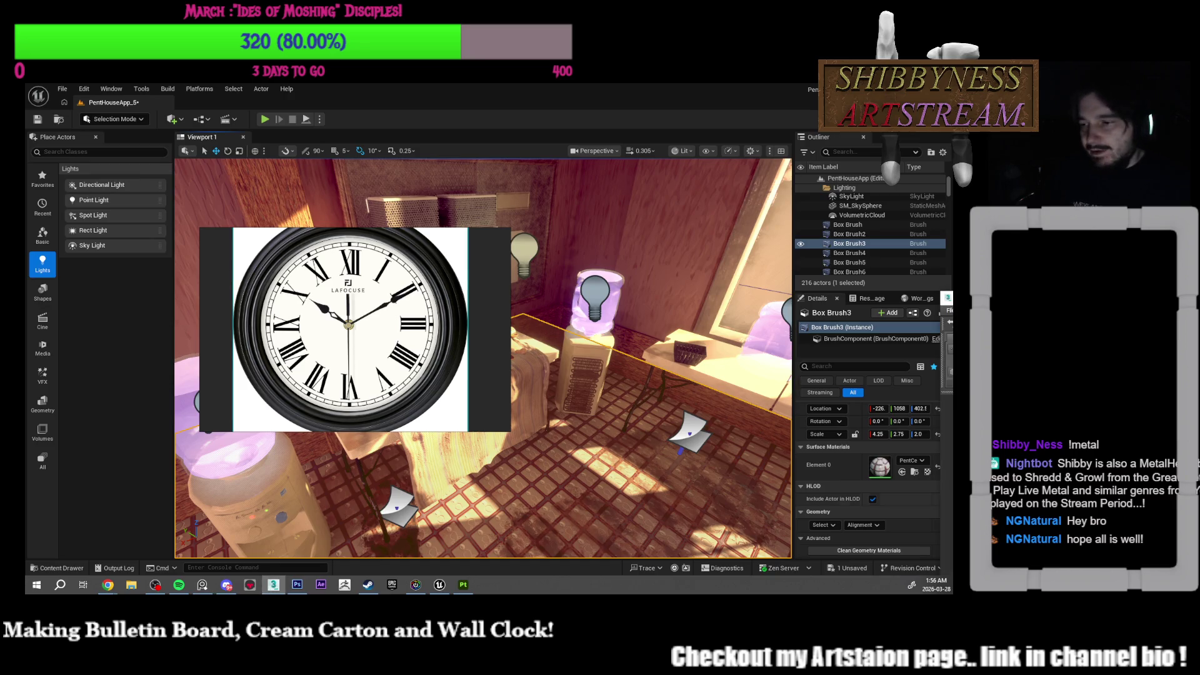
pyautogui.moveTo(438, 182)
pyautogui.mouseDown()
pyautogui.moveTo(425, 186)
pyautogui.moveTo(456, 87)
pyautogui.mouseUp()
pyautogui.doubleClick(456, 87)
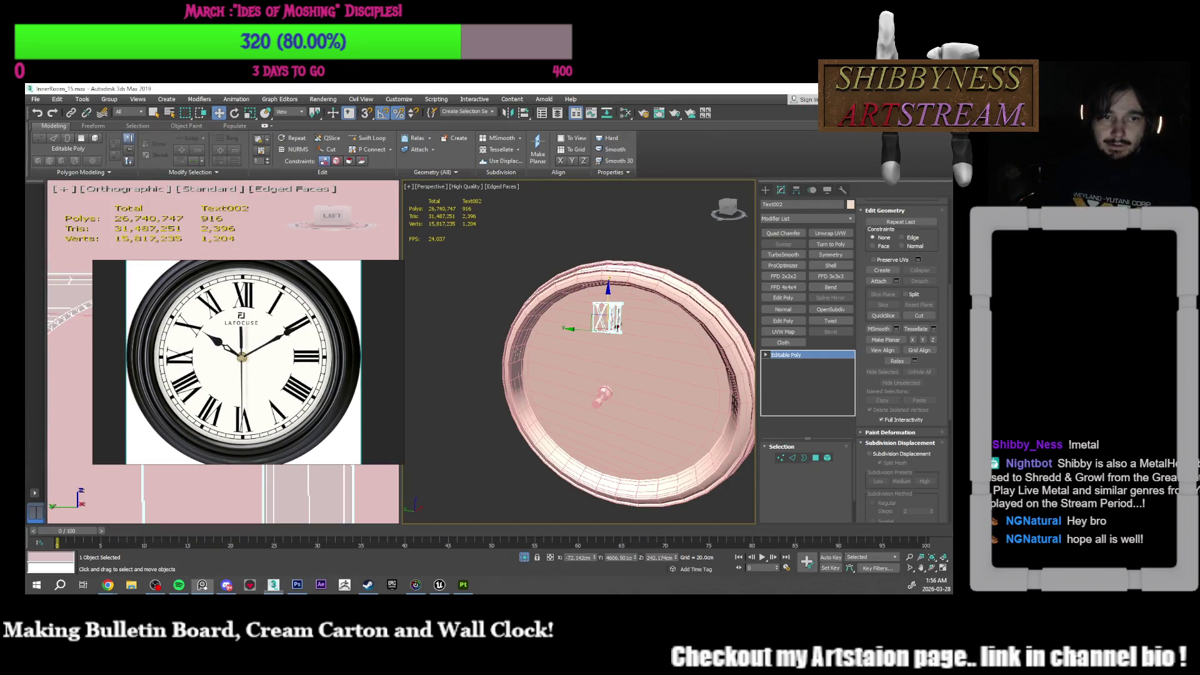
# Step: Frame the clock plate and orbit to an angled view of it
pyautogui.scroll(3, 646, 320)
pyautogui.moveTo(642, 320)
pyautogui.keyDown('alt'); pyautogui.mouseDown(button='middle')
pyautogui.moveTo(558, 385)
pyautogui.moveTo(656, 342)
pyautogui.mouseUp(button='middle'); pyautogui.keyUp('alt')
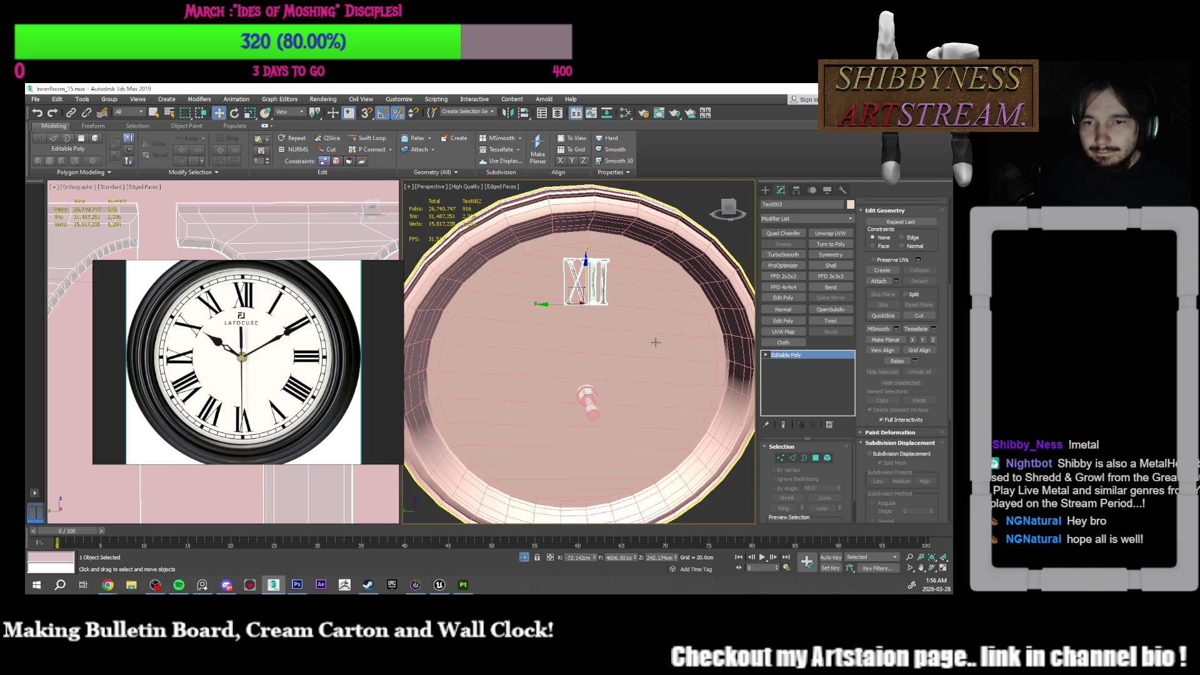
pyautogui.click(663, 399)
pyautogui.press('z')
pyautogui.moveTo(663, 399)
pyautogui.keyDown('alt'); pyautogui.mouseDown(button='middle')
pyautogui.moveTo(702, 397)
pyautogui.moveTo(657, 386)
pyautogui.moveTo(666, 368)
pyautogui.mouseUp(button='middle'); pyautogui.keyUp('alt')
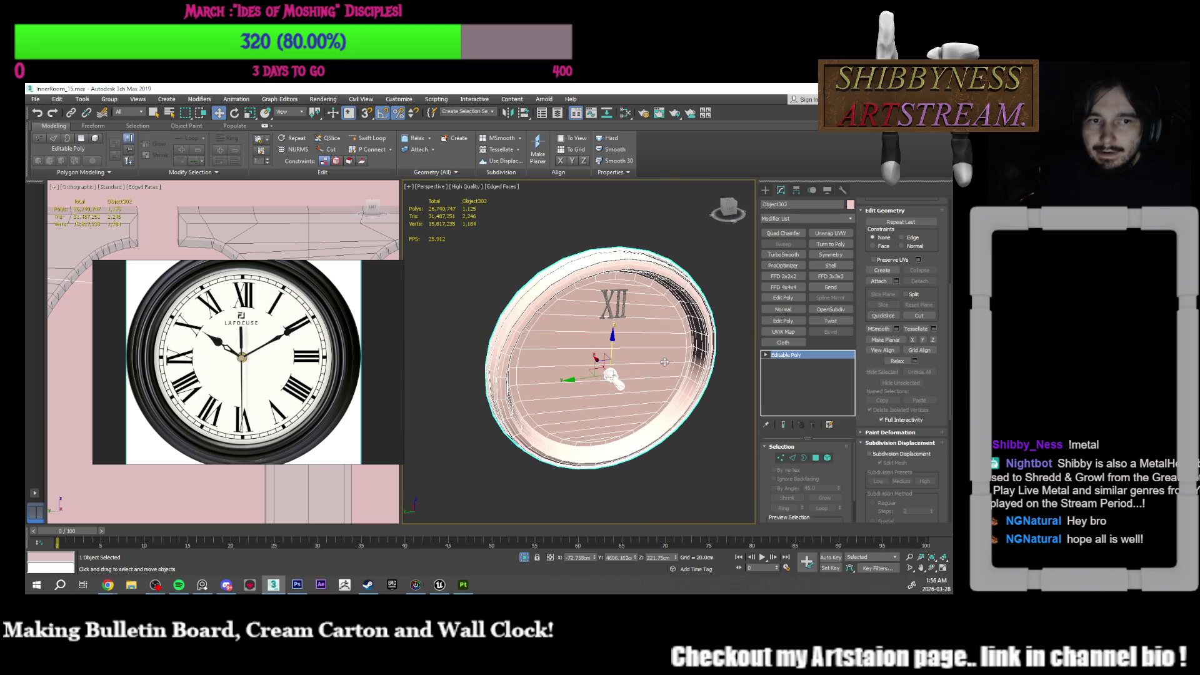
pyautogui.click(617, 304)
# Step: Raise Text002, the XII numeral, slightly on Z and uniformly scale it
pyautogui.click(609, 312)
pyautogui.scroll(8, 606, 315)
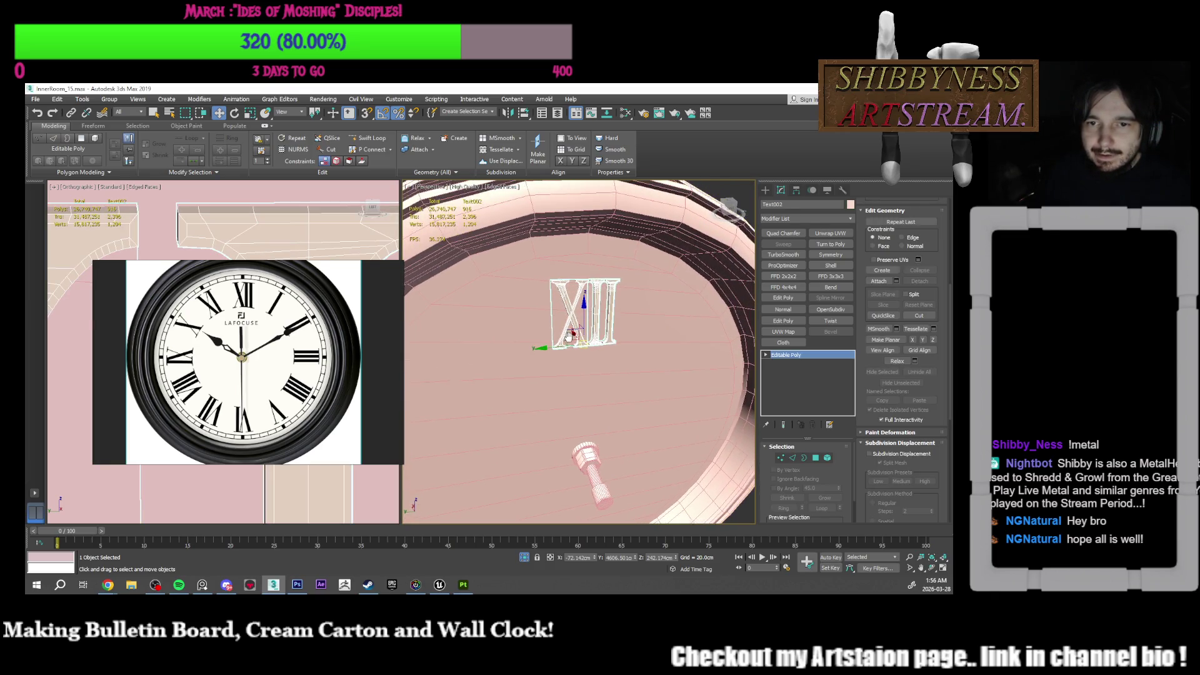
pyautogui.moveTo(598, 311); pyautogui.dragTo(597, 295)
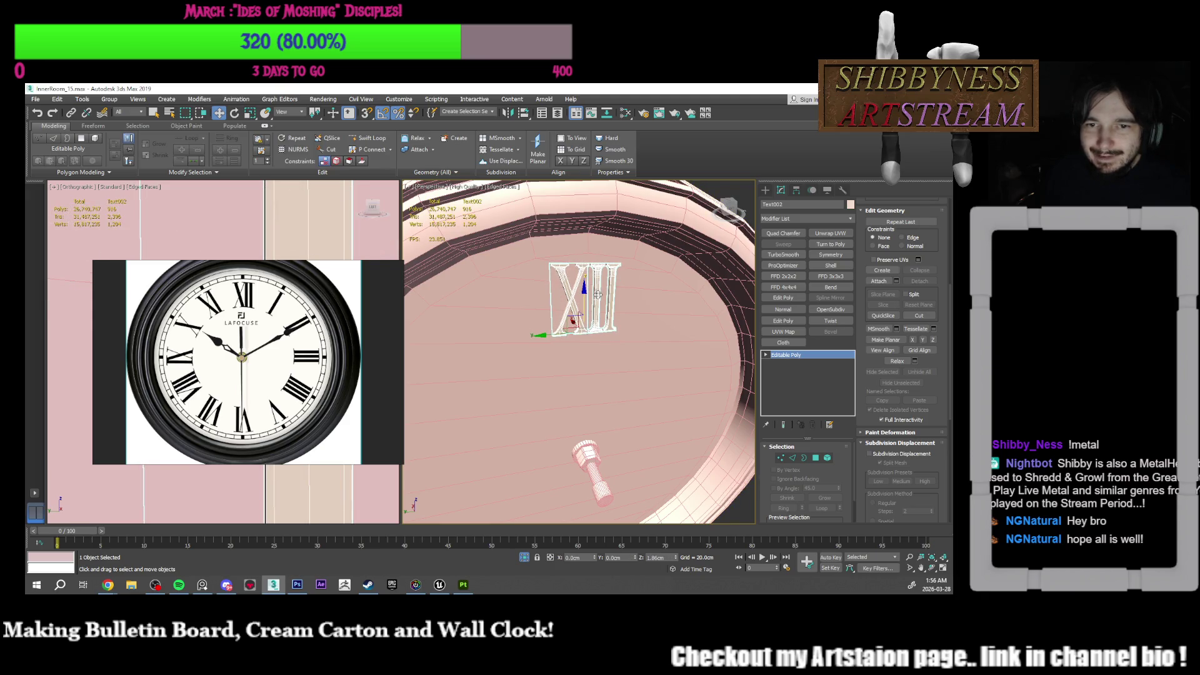
pyautogui.keyDown('alt'); pyautogui.moveTo(597, 294); pyautogui.dragTo(588, 303, button='middle'); pyautogui.keyUp('alt')
pyautogui.press('r')
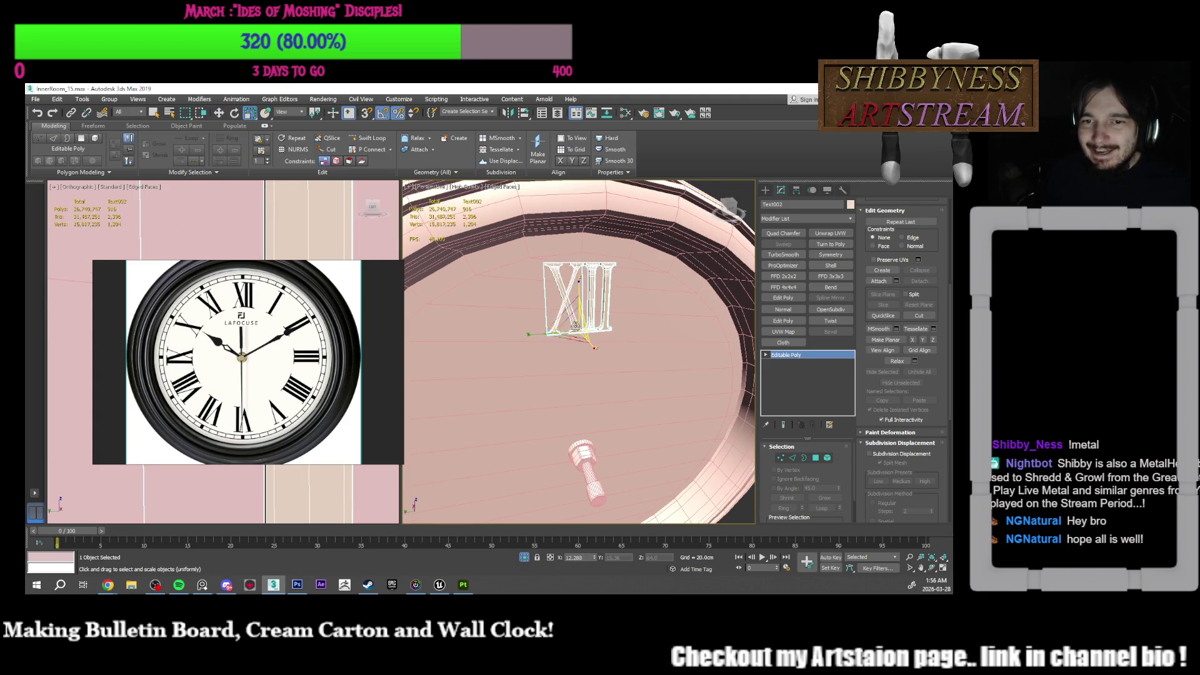
pyautogui.moveTo(538, 332); pyautogui.dragTo(544, 331)
pyautogui.press('z')
pyautogui.moveTo(593, 297); pyautogui.dragTo(580, 314, button='middle')
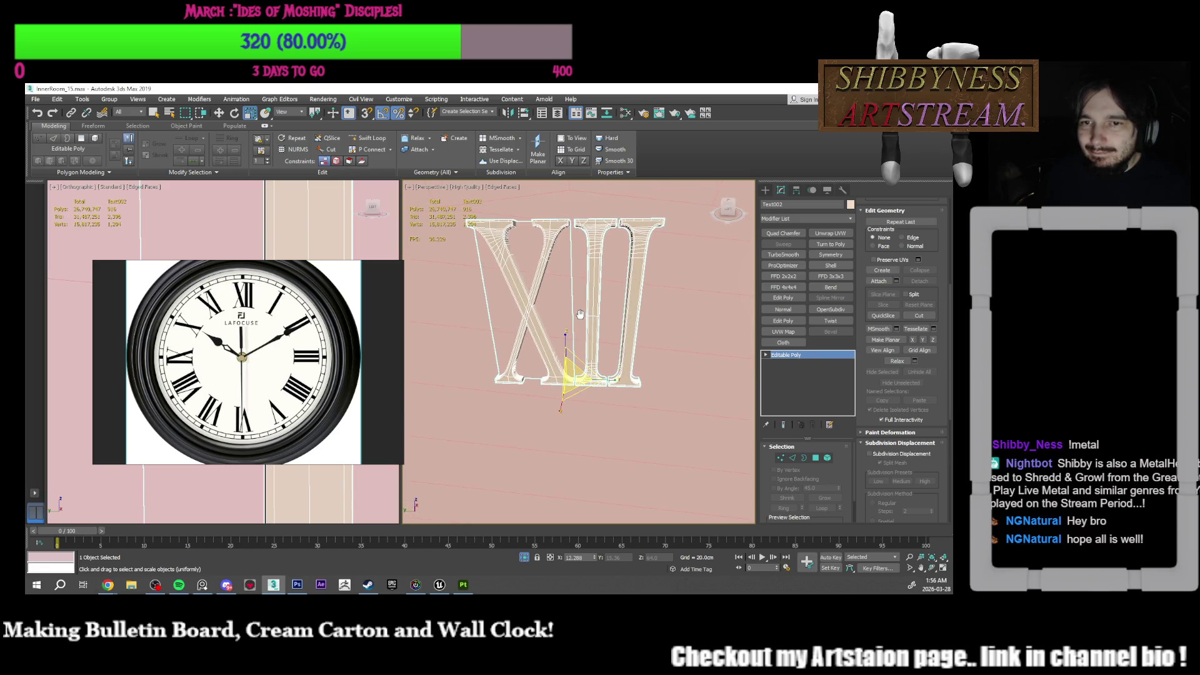
# Step: Switch Text002 to Element, then Polygon sub-object editing
pyautogui.click(830, 459)
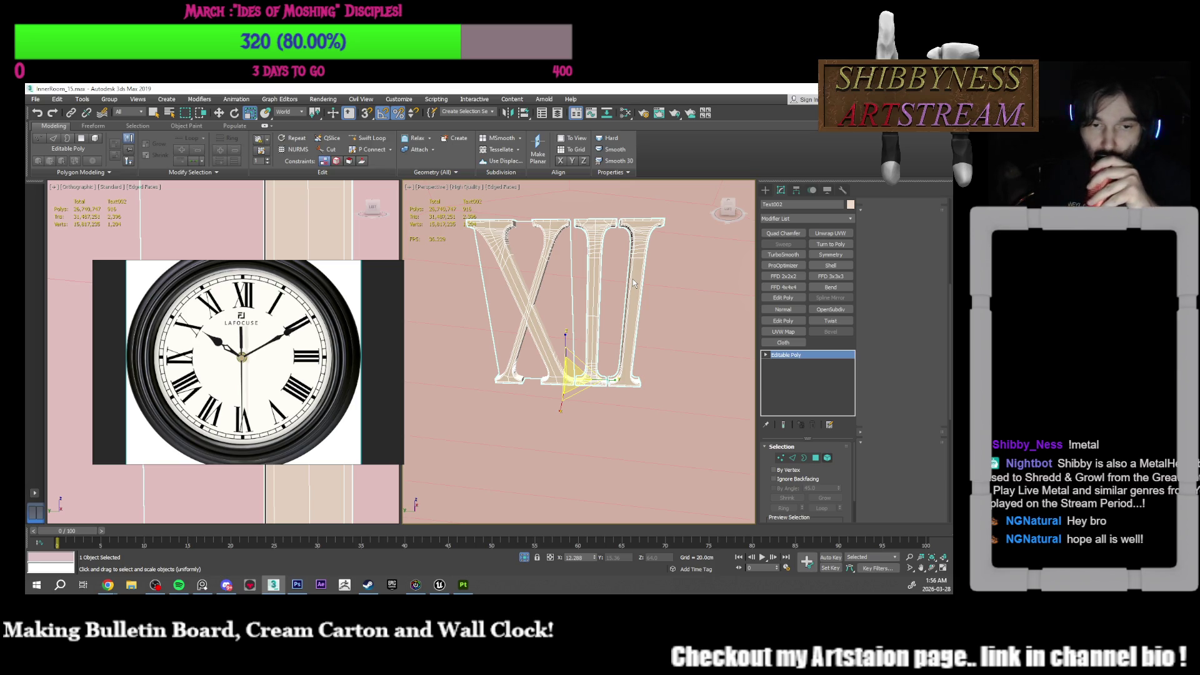
pyautogui.press('4')
pyautogui.hotkey('alt', 'c')
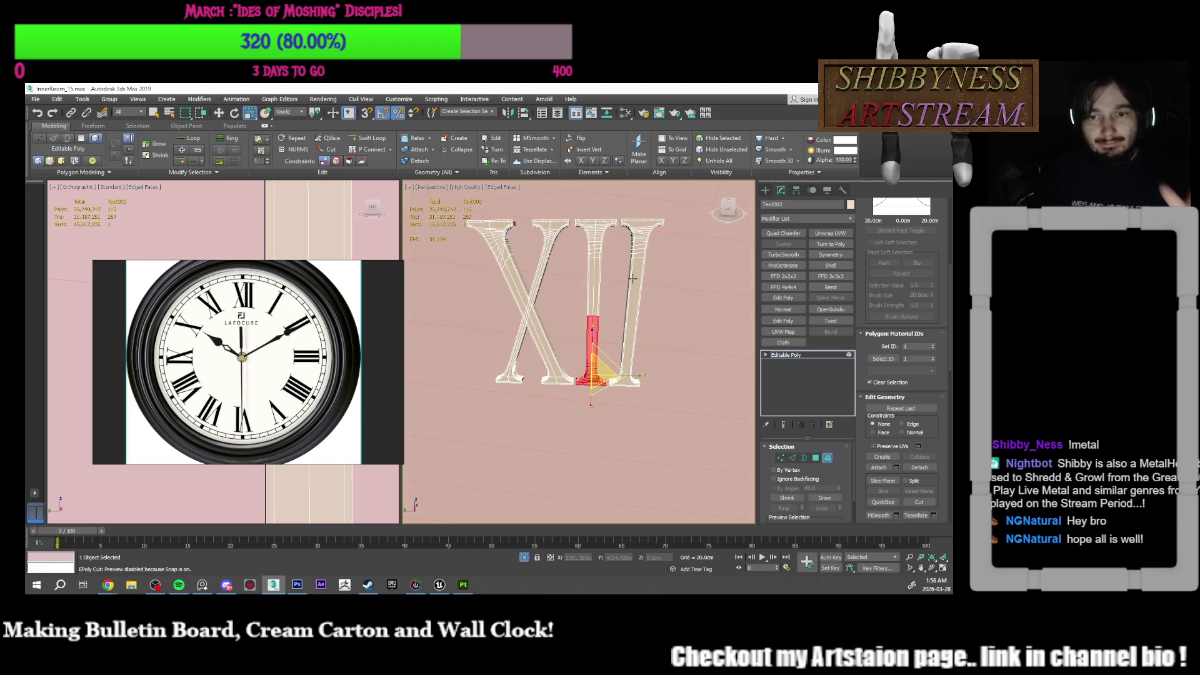
# Step: Delete the right-hand I and Shift-clone the middle I to its right as part of the mesh
pyautogui.click(633, 278)
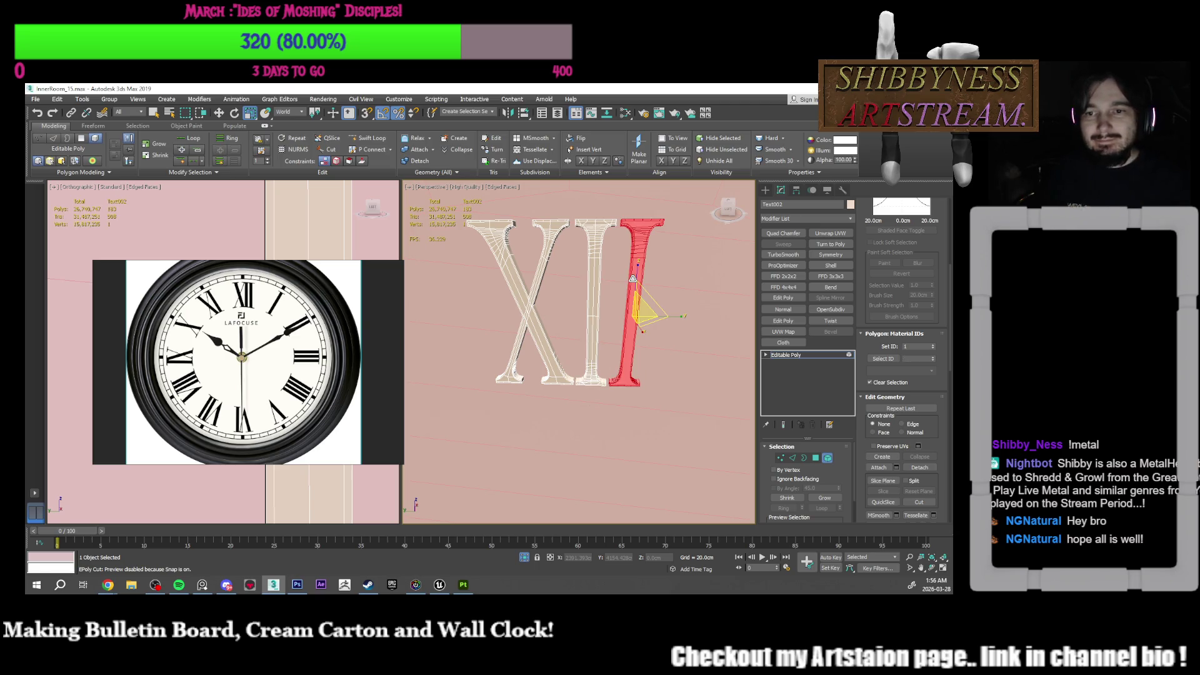
pyautogui.press('Delete')
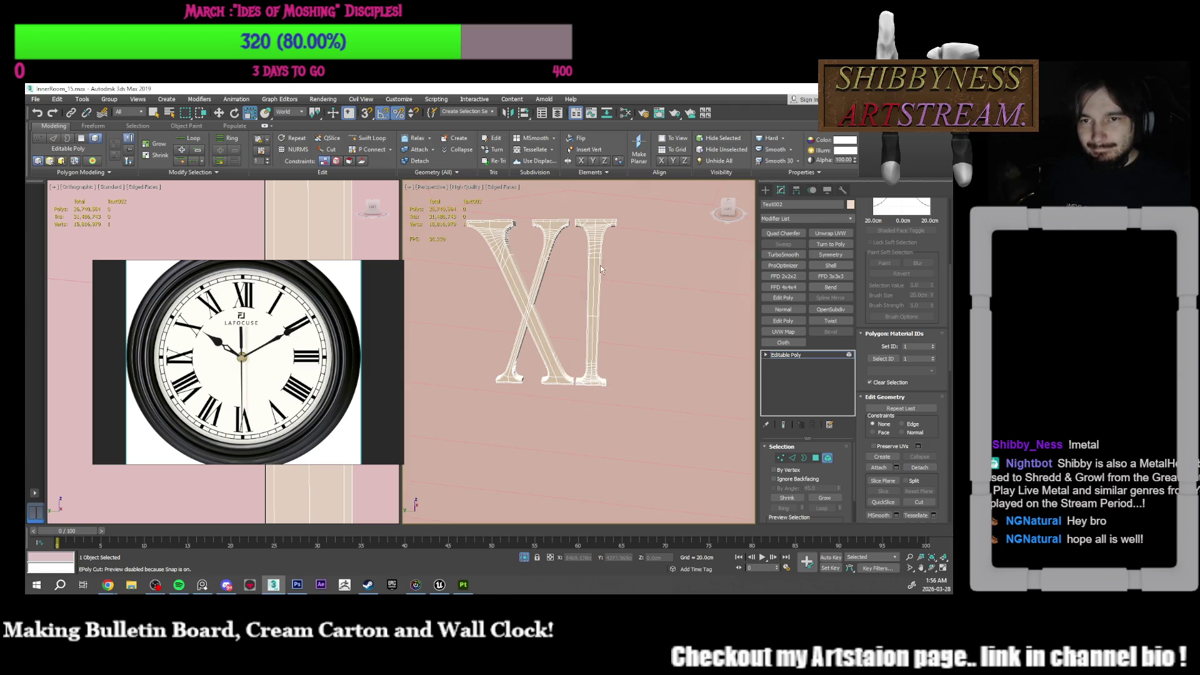
pyautogui.click(603, 310)
pyautogui.press('w')
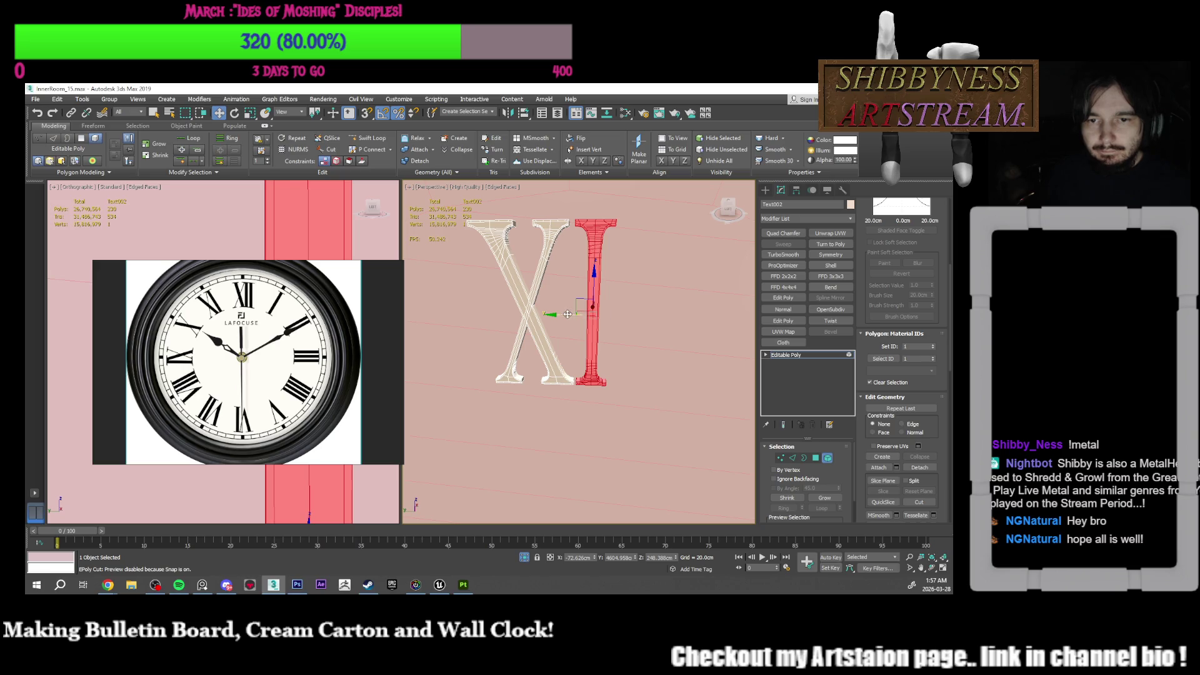
pyautogui.keyDown('shift'); pyautogui.moveTo(566, 316); pyautogui.dragTo(632, 319); pyautogui.keyUp('shift')
pyautogui.click(525, 345)
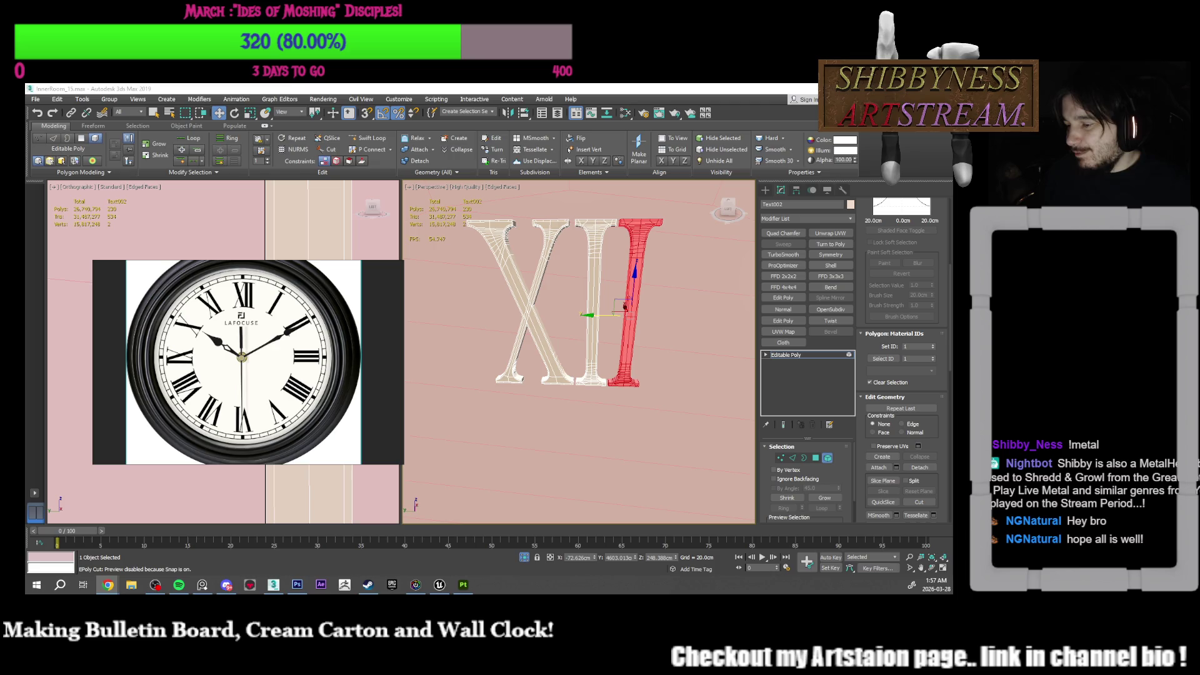
# Step: Clear the selection, check the rebuilt XII from another angle, and exit Polygon level
pyautogui.moveTo(628, 335)
pyautogui.keyDown('alt'); pyautogui.mouseDown(button='middle')
pyautogui.moveTo(599, 364)
pyautogui.moveTo(616, 313)
pyautogui.moveTo(598, 293)
pyautogui.moveTo(591, 301)
pyautogui.mouseUp(button='middle'); pyautogui.keyUp('alt')
pyautogui.click(645, 367)
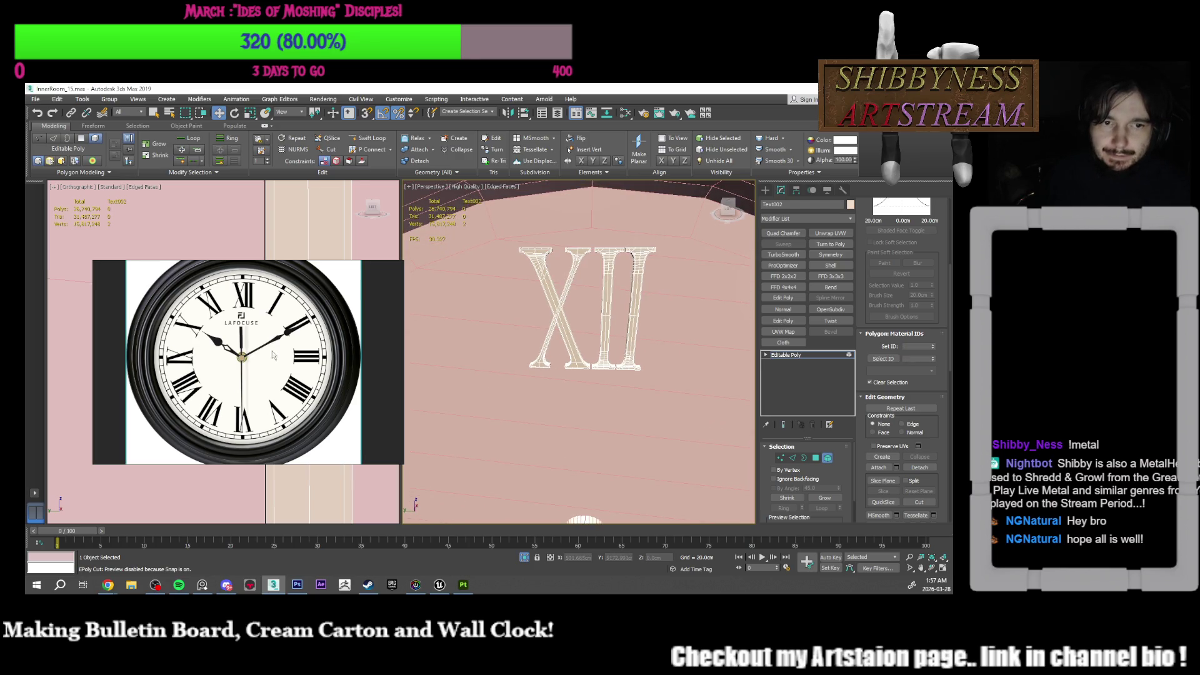
pyautogui.scroll(5, 272, 355)
pyautogui.keyDown('alt'); pyautogui.moveTo(666, 351); pyautogui.dragTo(677, 331, button='middle'); pyautogui.keyUp('alt')
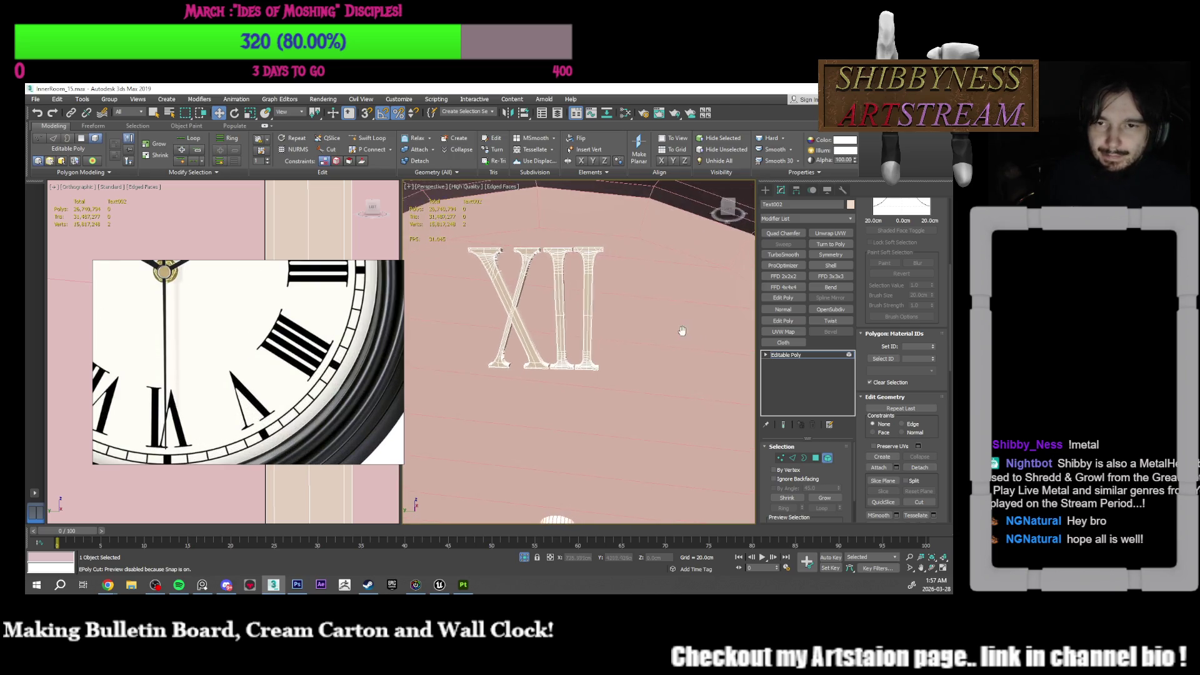
pyautogui.click(828, 459)
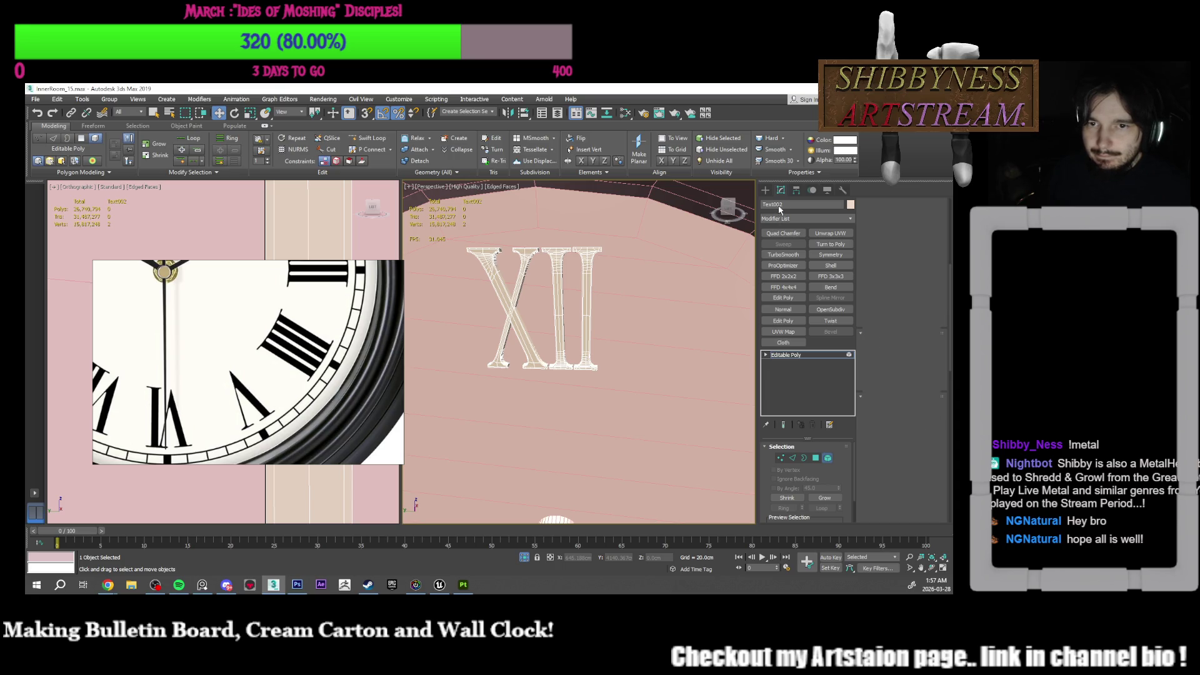
# Step: Shift-drag a copy of the XII text spline and frame the view on it
pyautogui.click(764, 190)
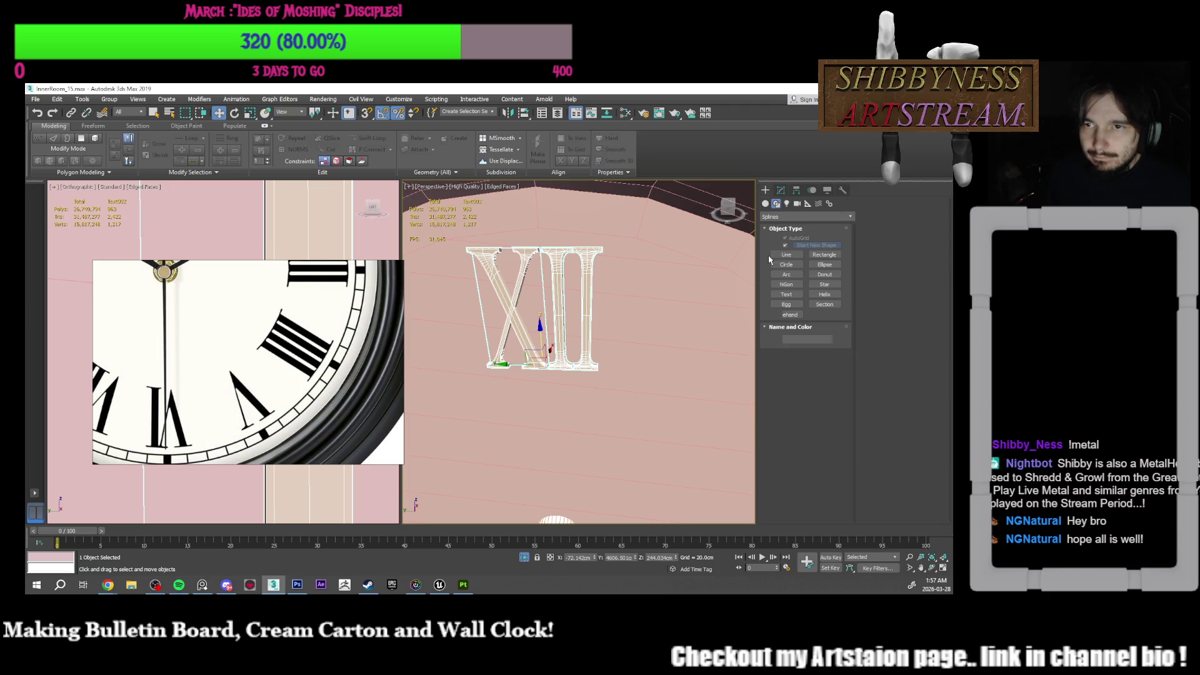
pyautogui.click(788, 293)
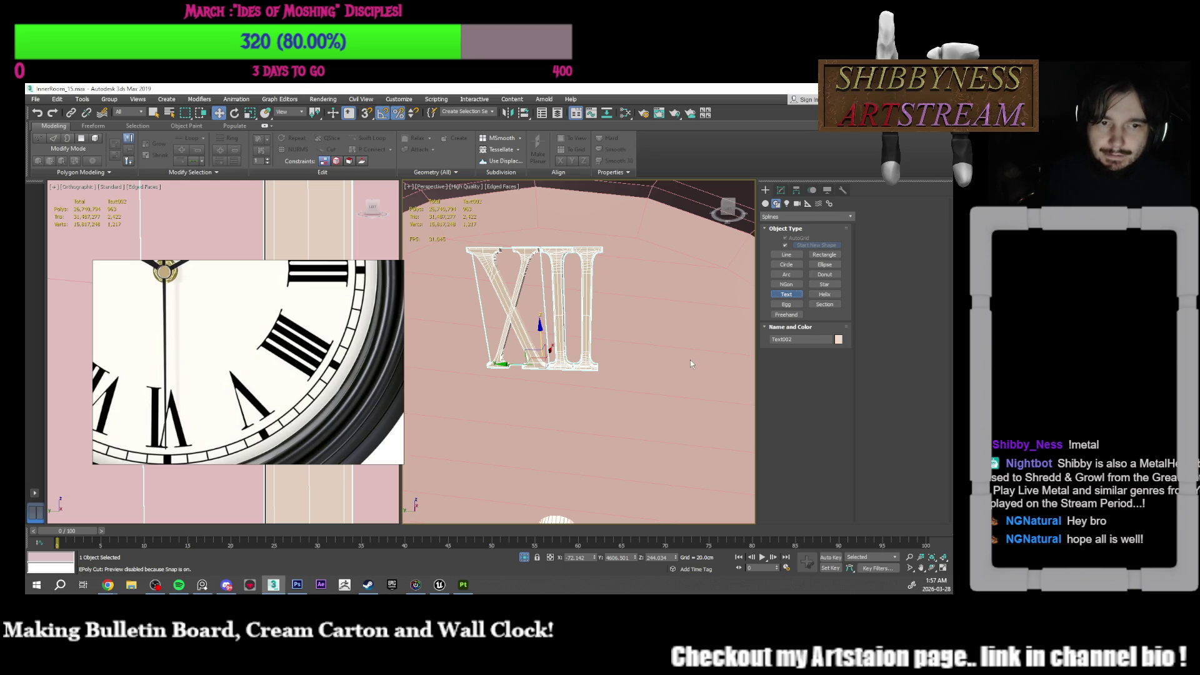
pyautogui.scroll(-5, 261, 391)
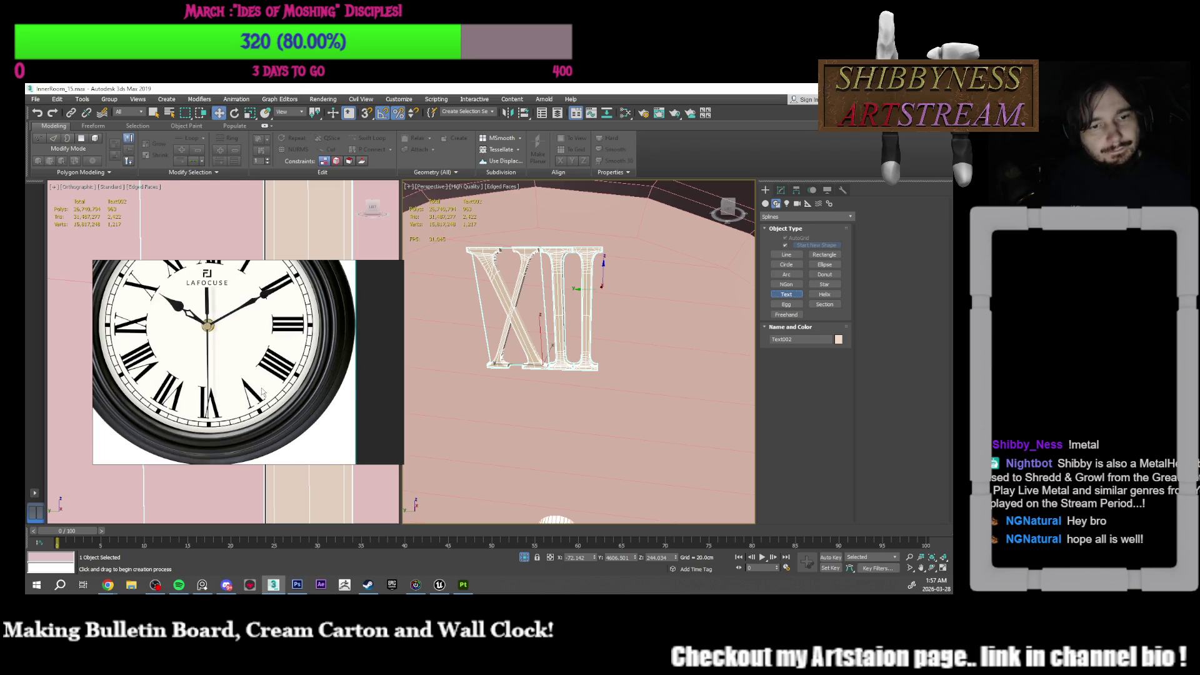
pyautogui.moveTo(232, 357); pyautogui.dragTo(258, 386)
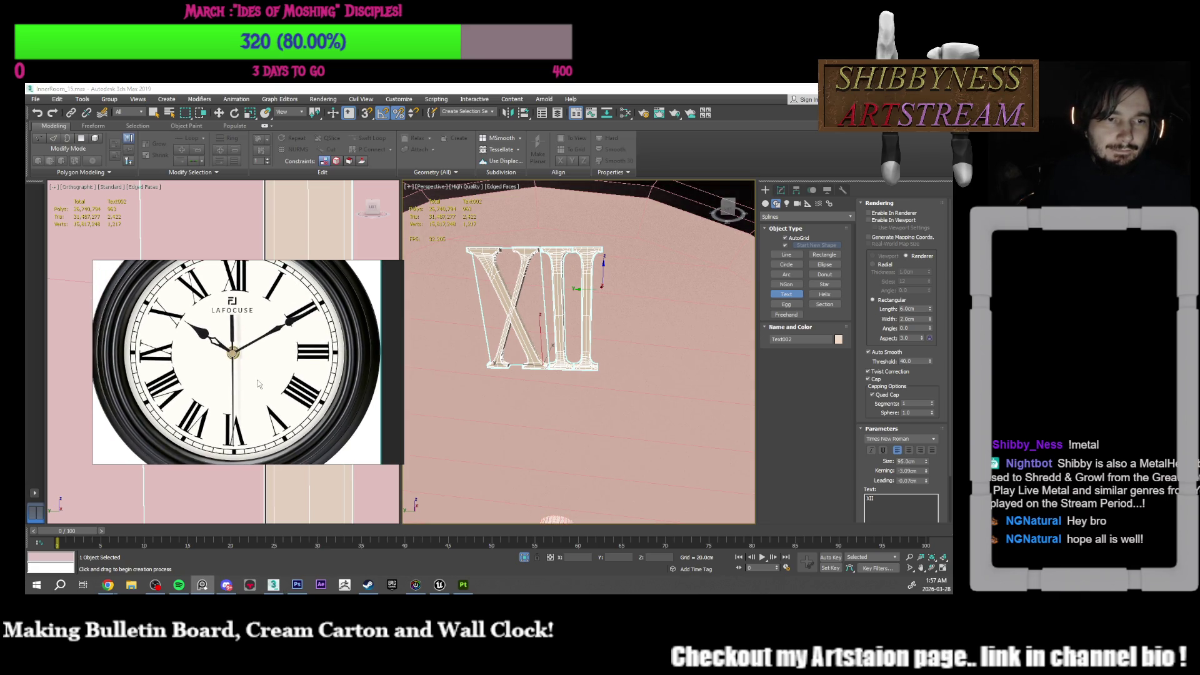
pyautogui.keyDown('alt'); pyautogui.moveTo(672, 347); pyautogui.dragTo(609, 363, button='middle'); pyautogui.keyUp('alt')
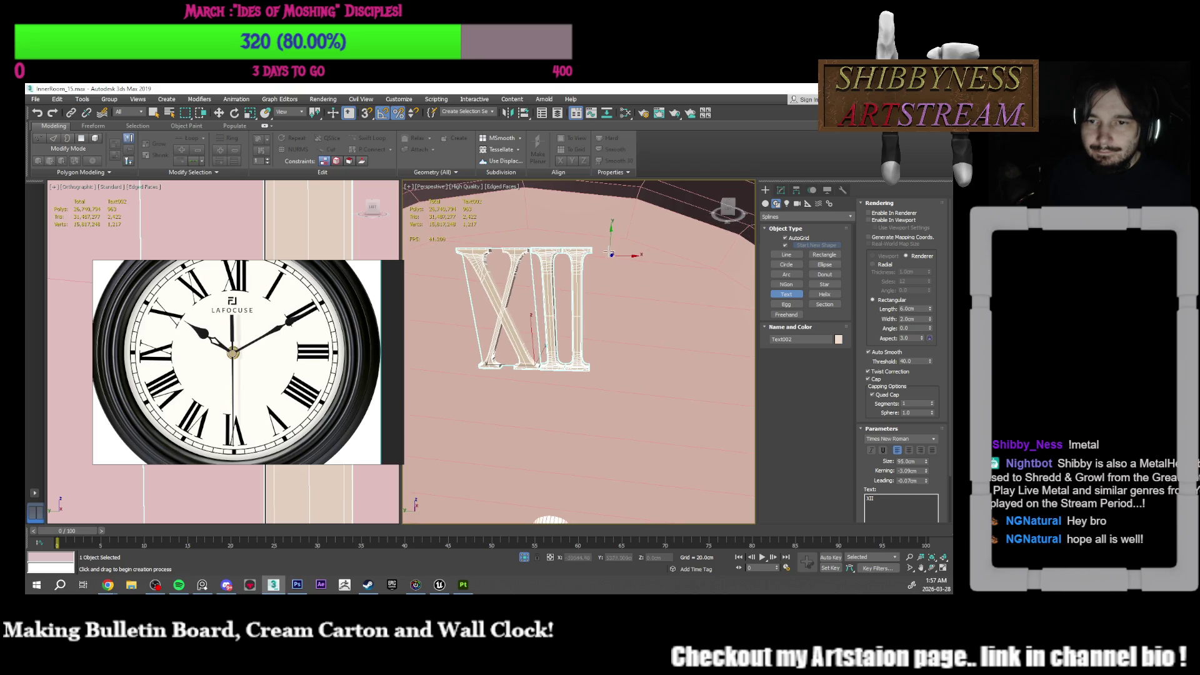
pyautogui.moveTo(651, 259); pyautogui.dragTo(687, 449)
pyautogui.press('z')
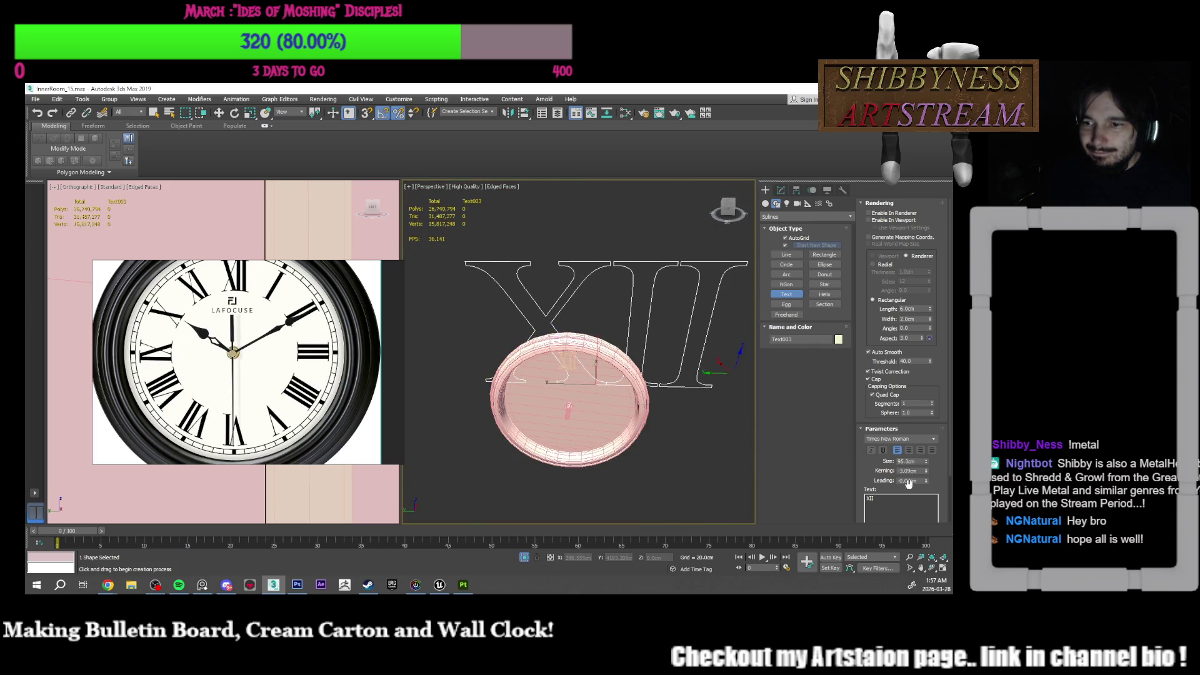
# Step: Change the copied text to 'V' and bring it up in the Modify panel
pyautogui.press('BackSpace')
pyautogui.press('BackSpace')
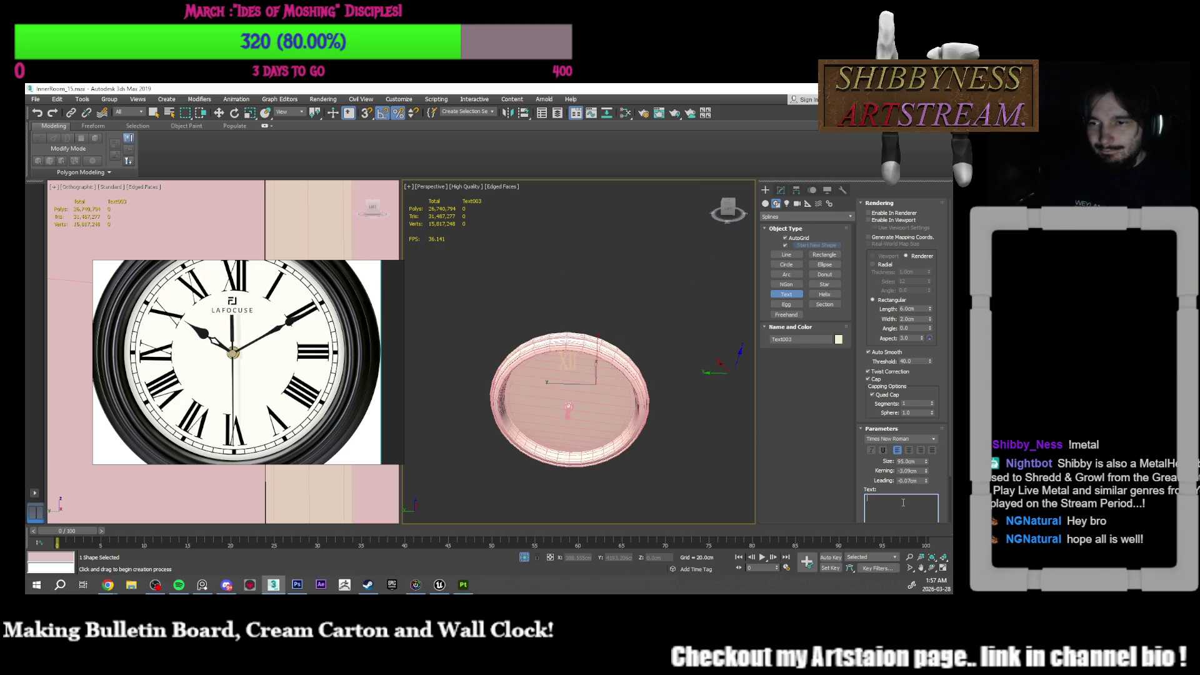
pyautogui.write('V')
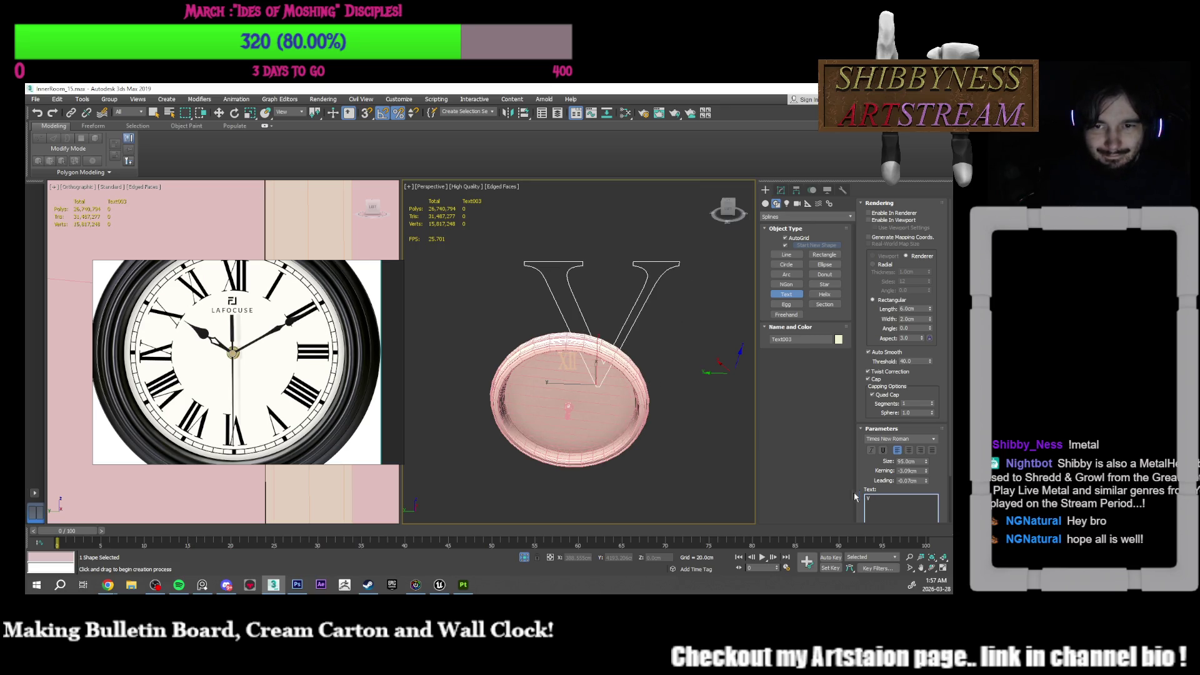
pyautogui.moveTo(597, 376); pyautogui.dragTo(588, 364, button='middle')
pyautogui.scroll(5, 588, 364)
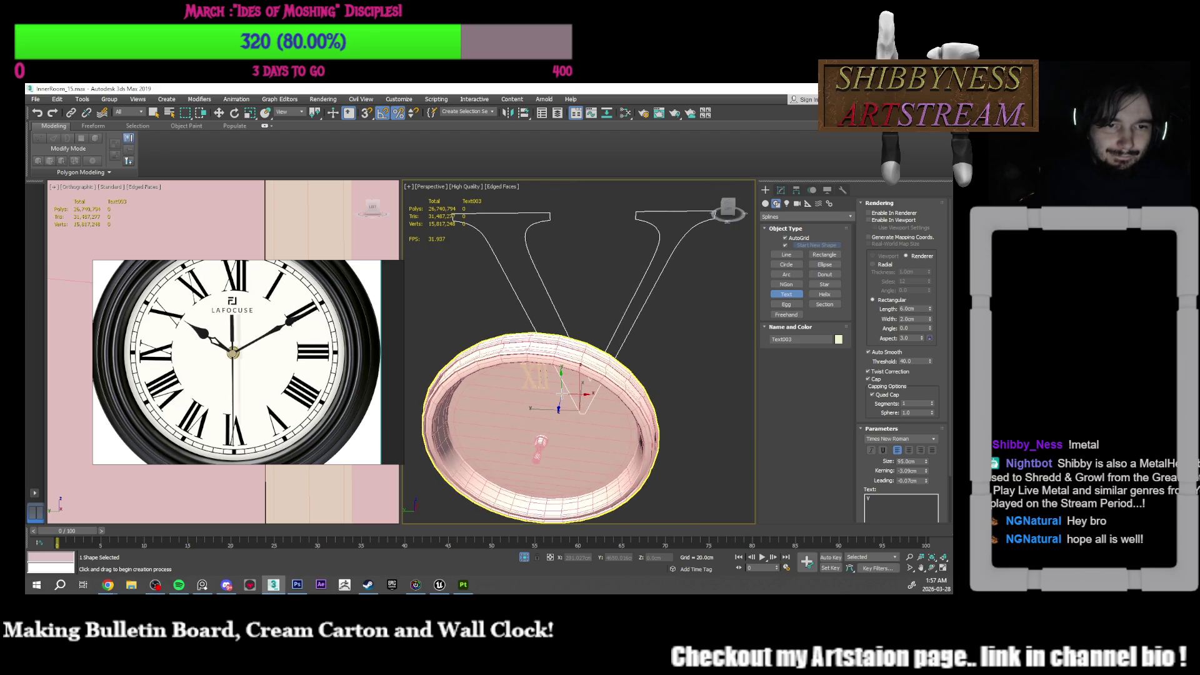
pyautogui.moveTo(562, 392); pyautogui.dragTo(556, 408, button='middle')
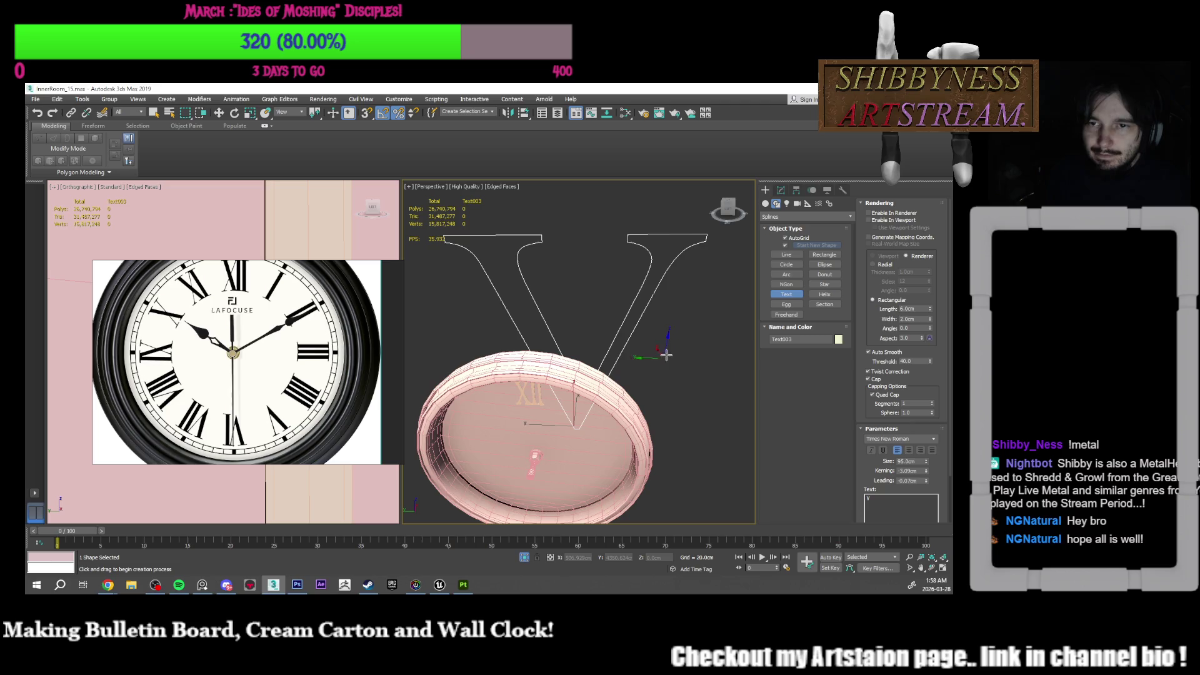
pyautogui.click(781, 191)
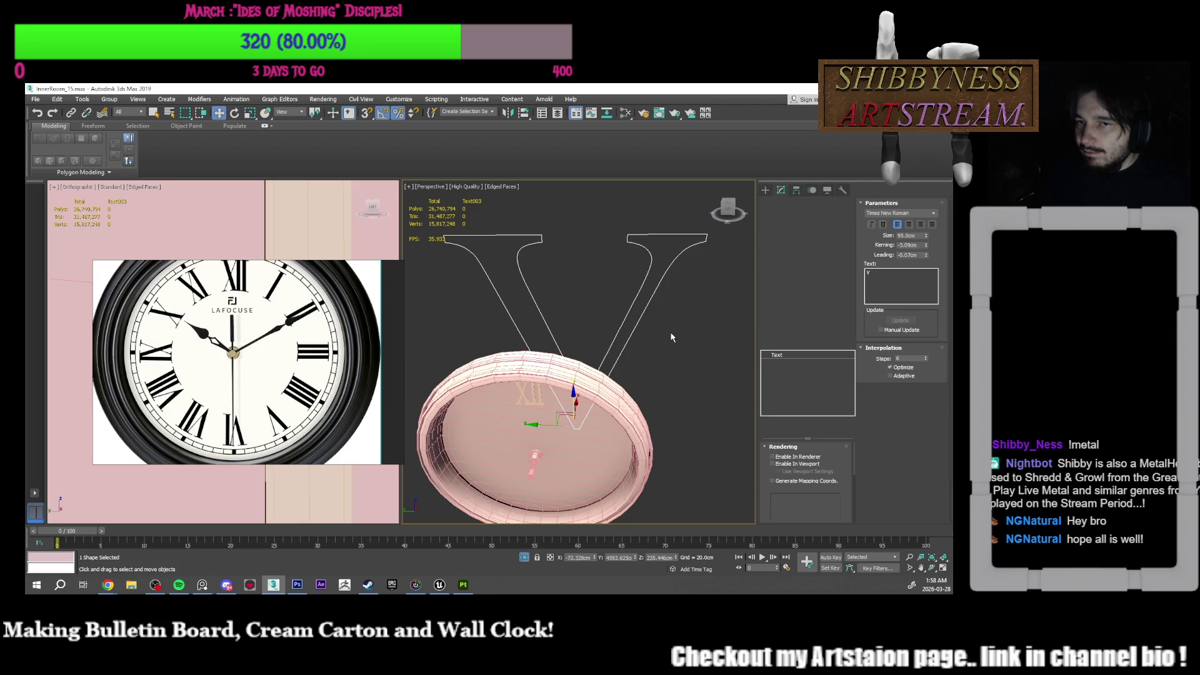
pyautogui.keyDown('alt'); pyautogui.moveTo(670, 333); pyautogui.dragTo(694, 365, button='middle'); pyautogui.keyUp('alt')
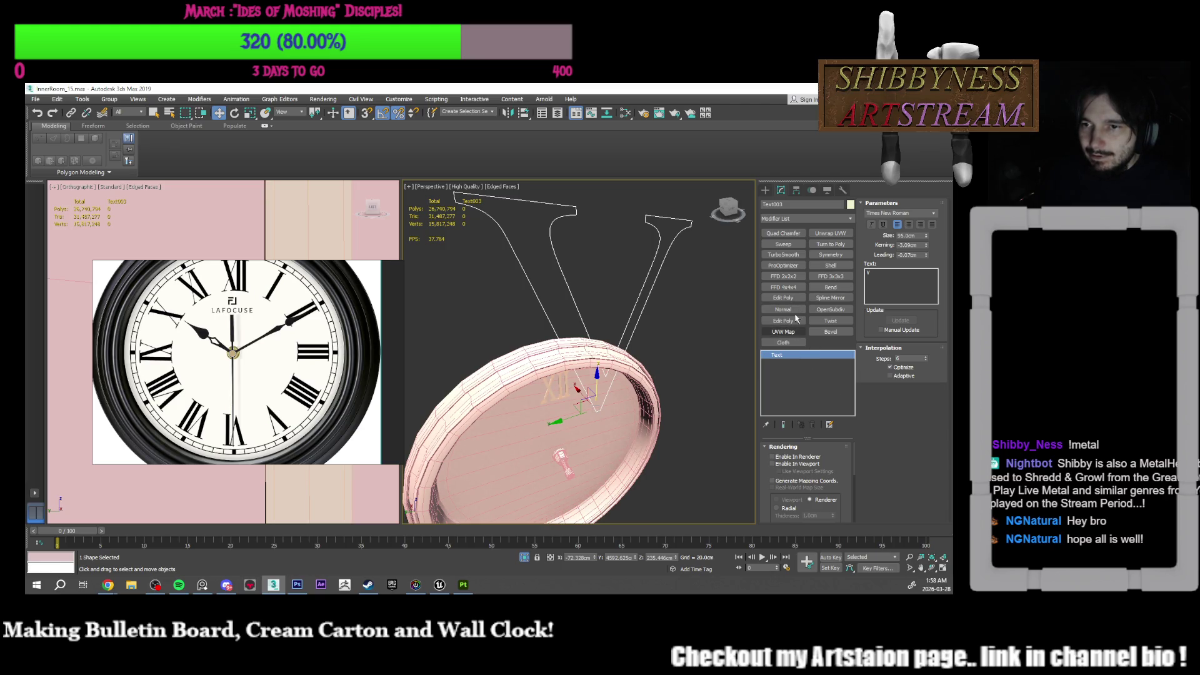
pyautogui.click(830, 265)
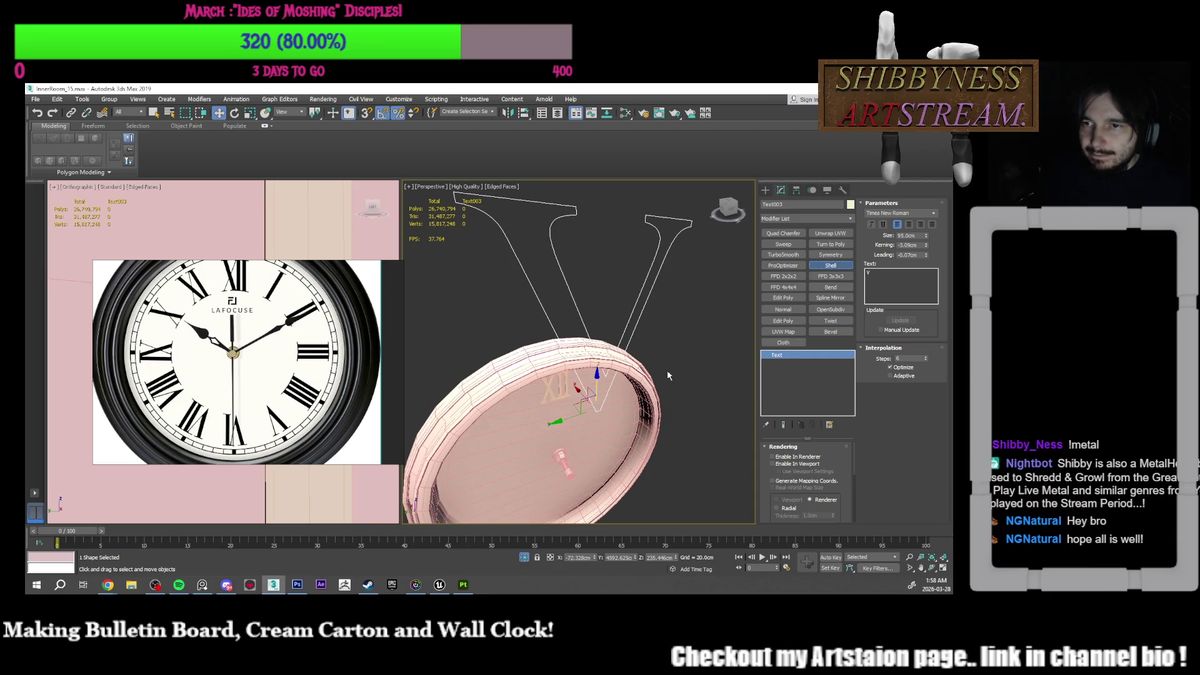
# Step: Thicken the V with a Shell modifier set to a 1.4cm outer amount
pyautogui.moveTo(670, 376)
pyautogui.keyDown('alt'); pyautogui.mouseDown(button='middle')
pyautogui.moveTo(690, 378)
pyautogui.moveTo(642, 421)
pyautogui.mouseUp(button='middle'); pyautogui.keyUp('alt')
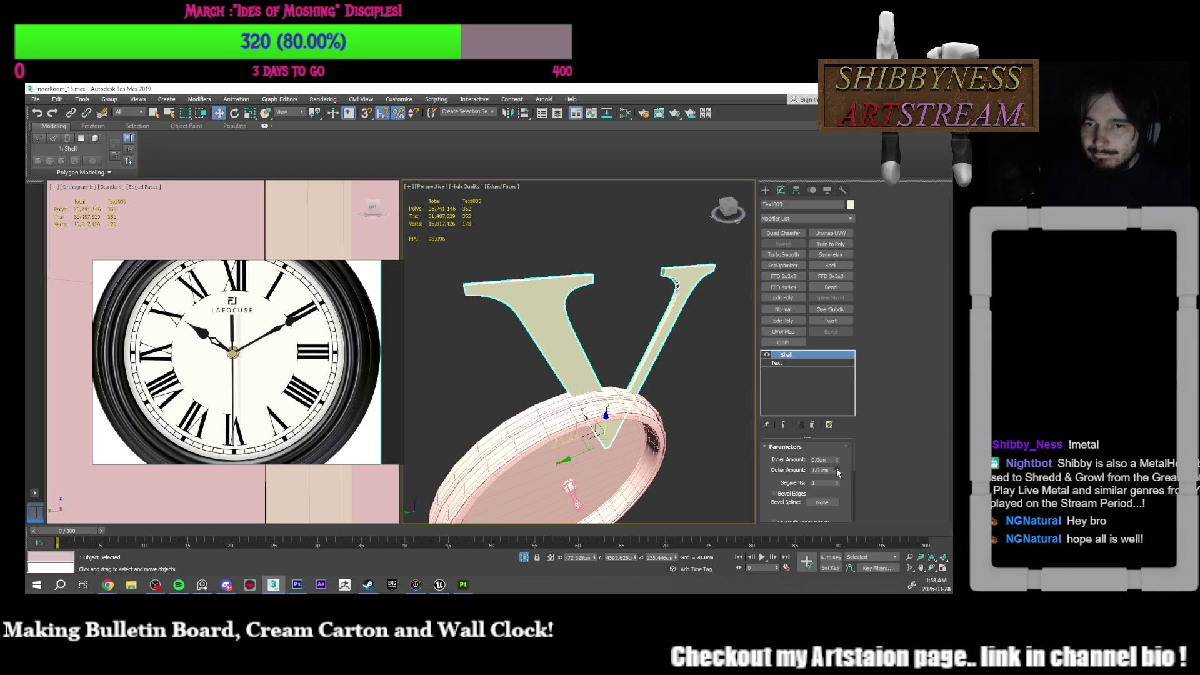
pyautogui.moveTo(838, 470); pyautogui.dragTo(844, 448)
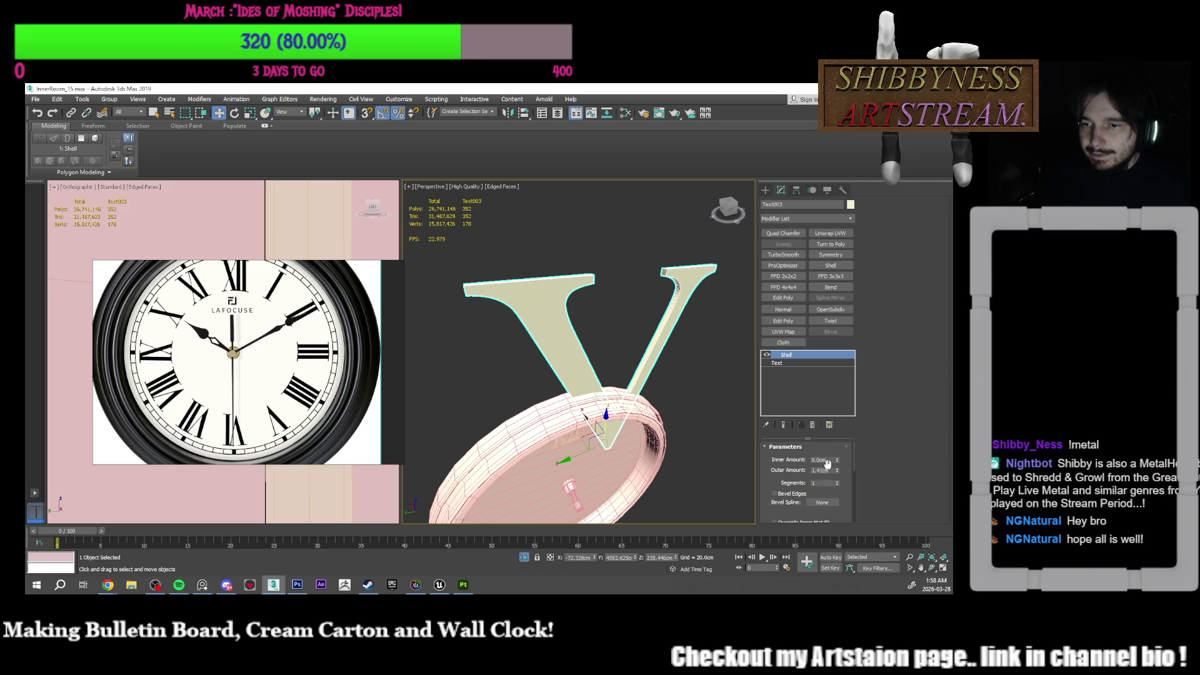
pyautogui.doubleClick(823, 470)
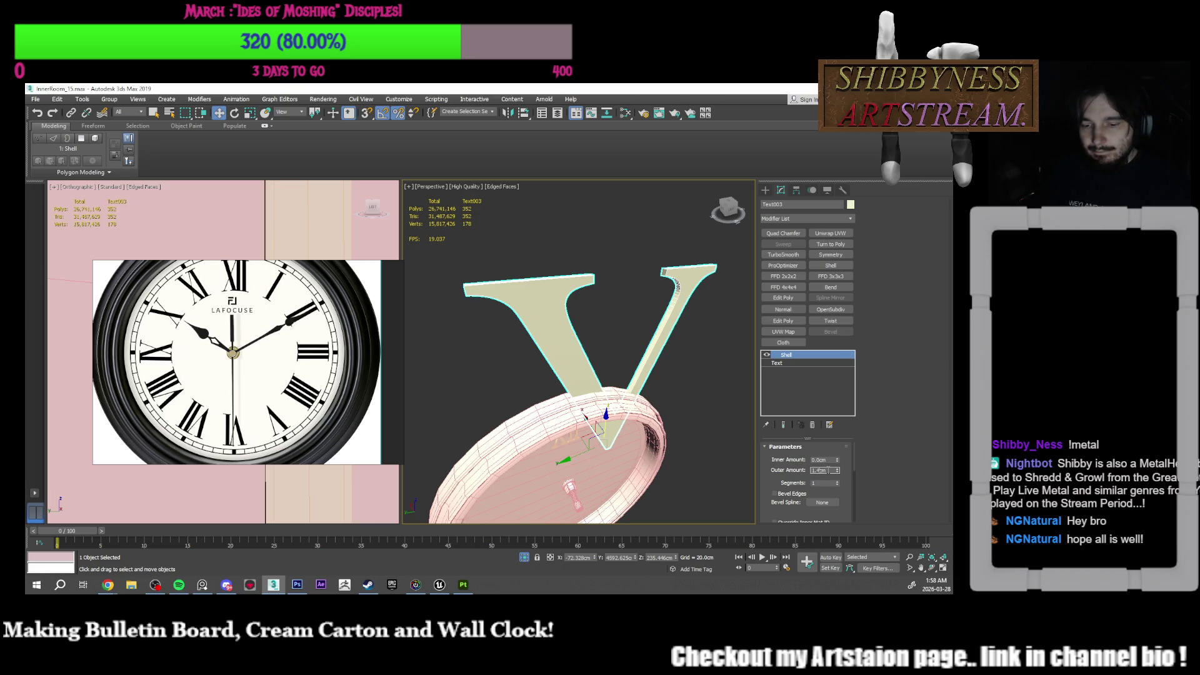
pyautogui.moveTo(681, 381)
pyautogui.keyDown('alt'); pyautogui.mouseDown(button='middle')
pyautogui.moveTo(679, 299)
pyautogui.moveTo(671, 315)
pyautogui.mouseUp(button='middle'); pyautogui.keyUp('alt')
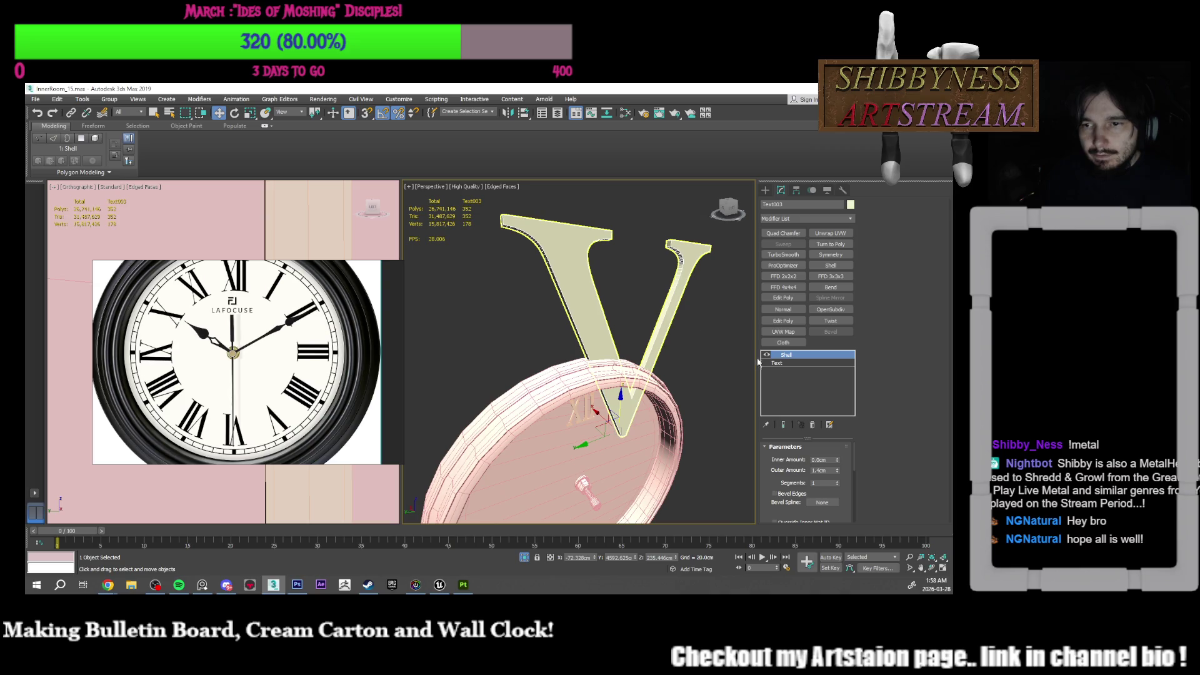
pyautogui.rightClick(791, 373)
pyautogui.click(820, 463)
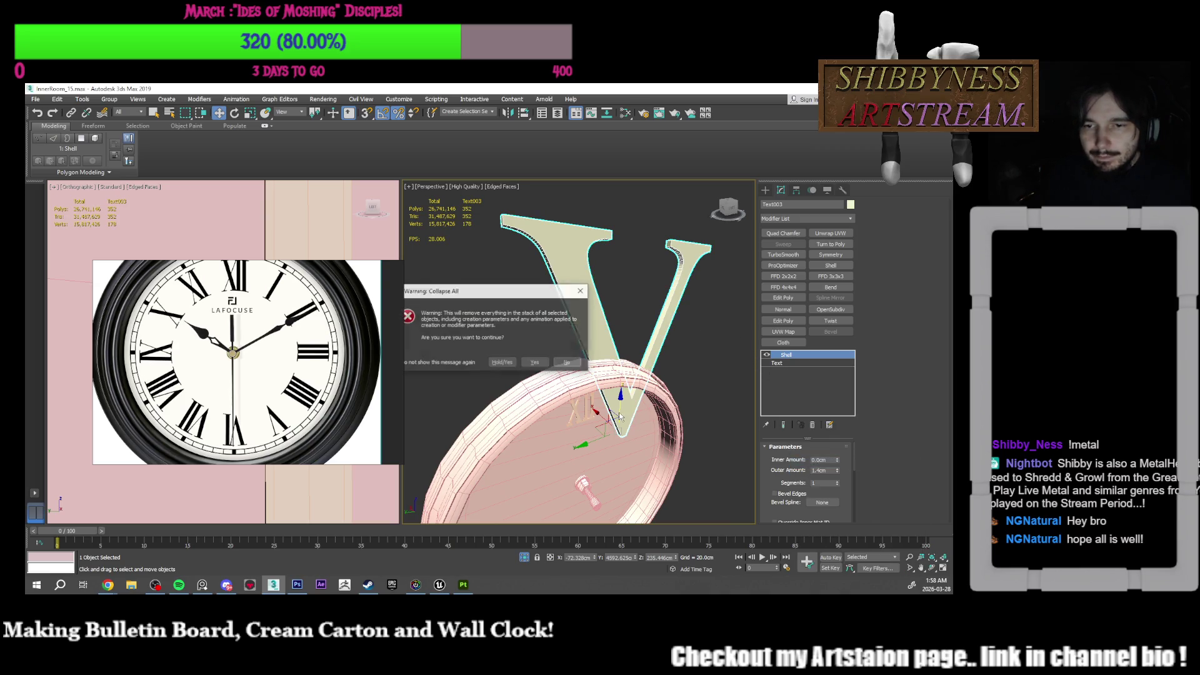
# Step: Collapse the V's stack, convert Text003 to Editable Poly and enter Vertex mode
pyautogui.click(535, 363)
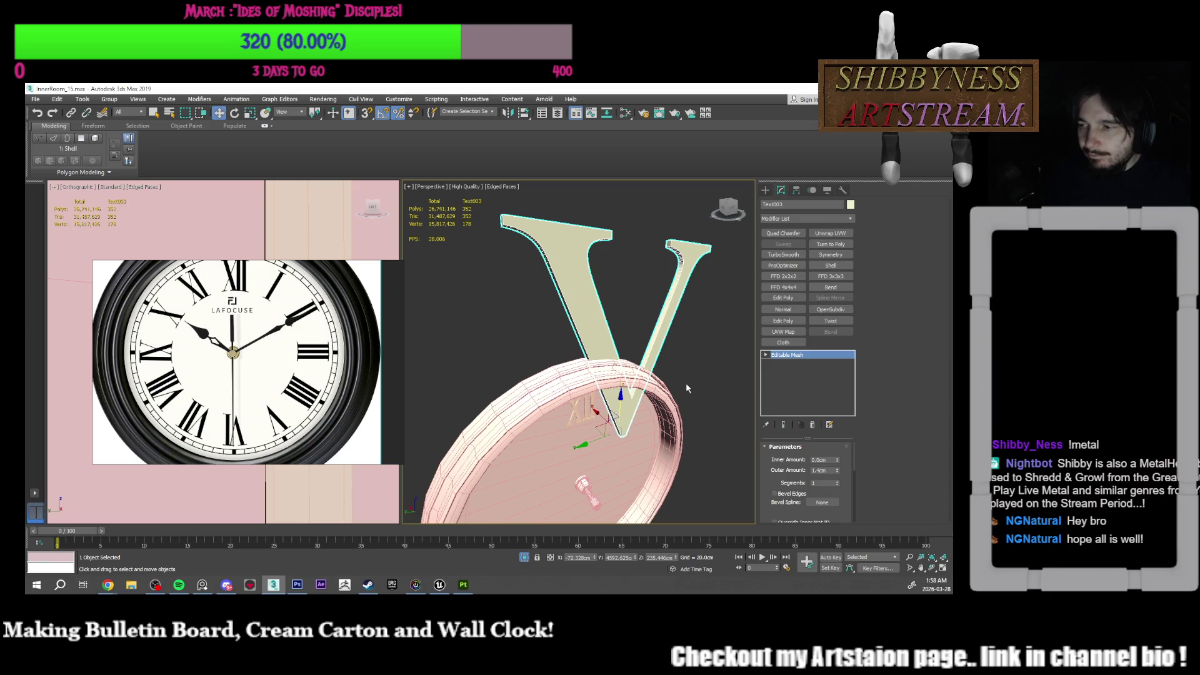
pyautogui.rightClick(766, 381)
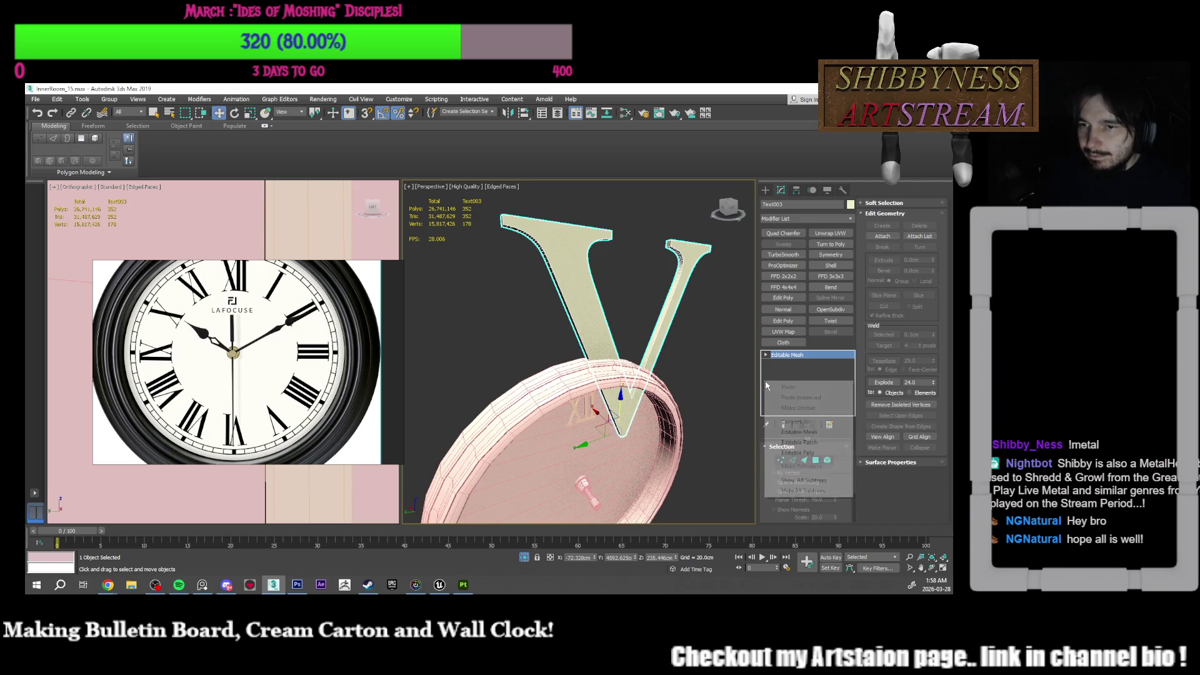
pyautogui.click(797, 453)
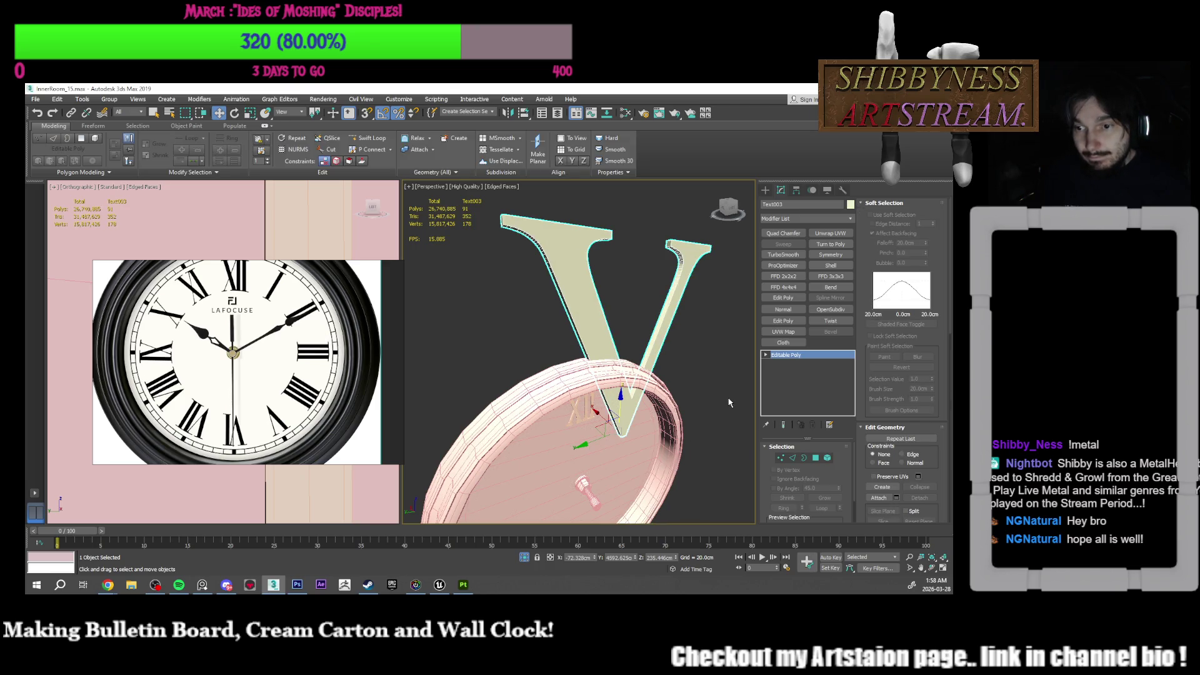
pyautogui.click(781, 458)
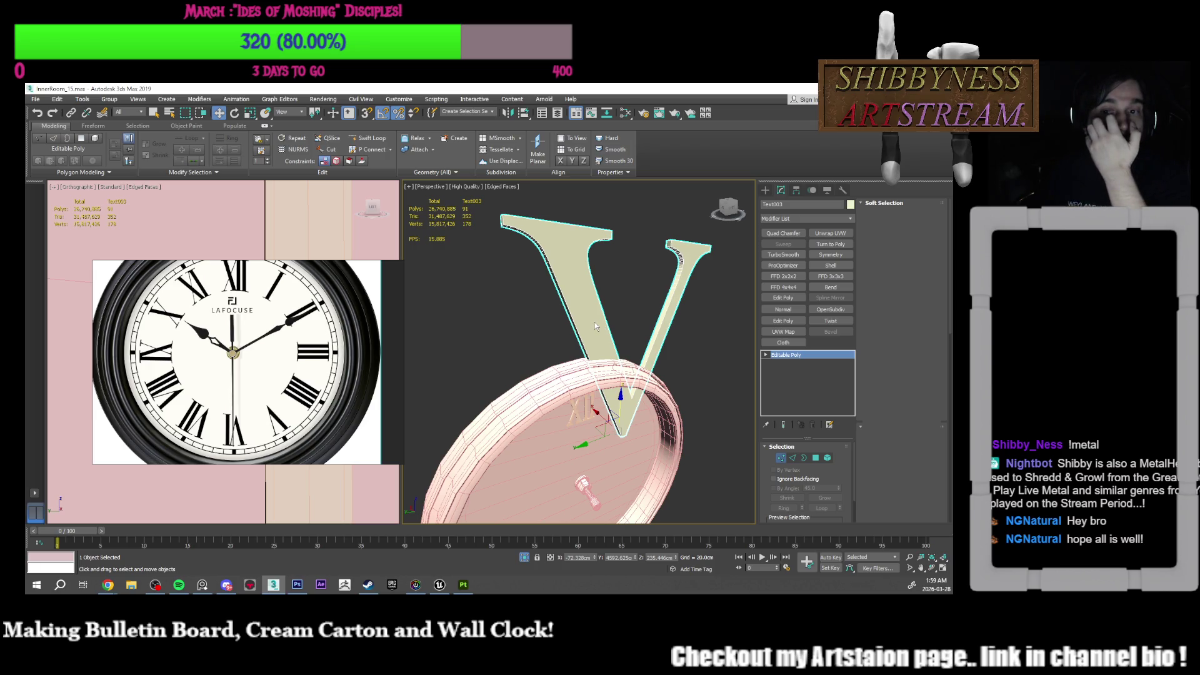
# Step: Orbit around the V and switch to Polygon mode to work on its front face
pyautogui.press('1')
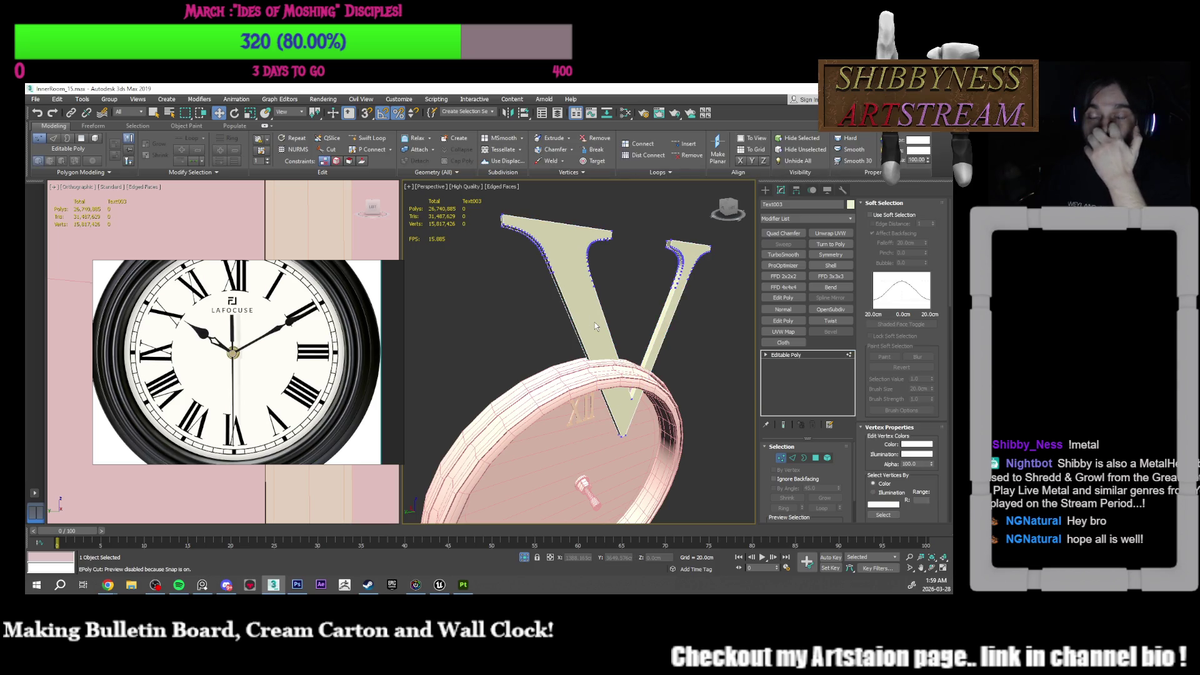
pyautogui.keyDown('alt'); pyautogui.moveTo(585, 323); pyautogui.dragTo(676, 400, button='middle'); pyautogui.keyUp('alt')
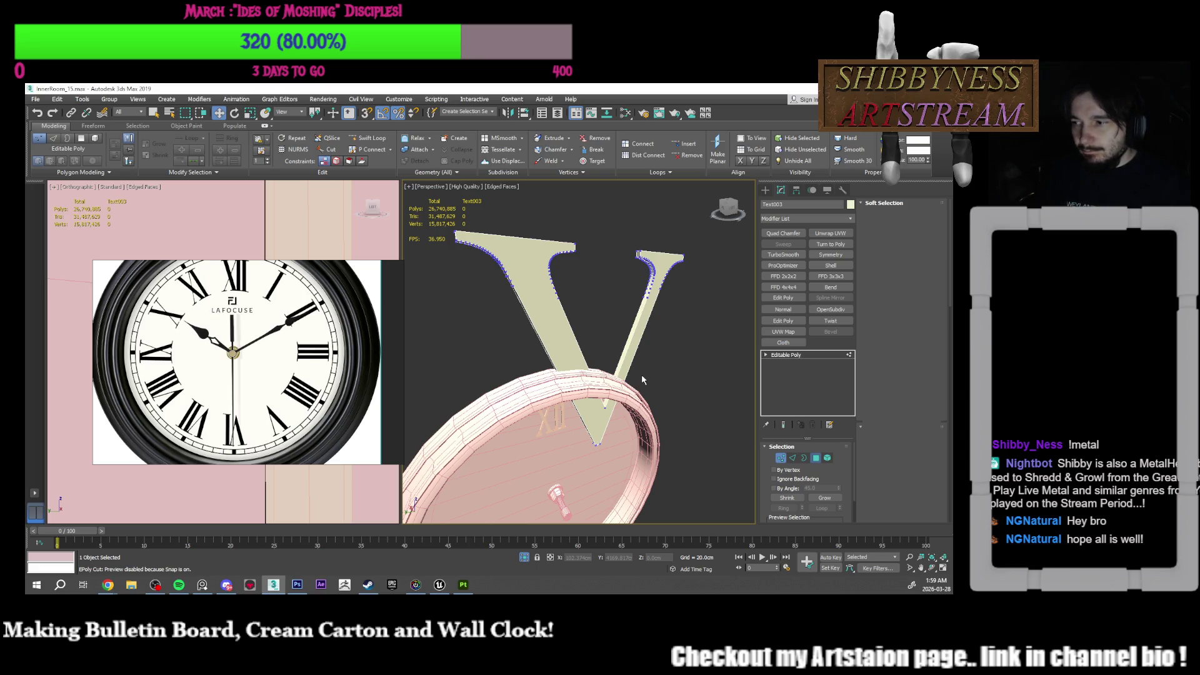
pyautogui.press('4')
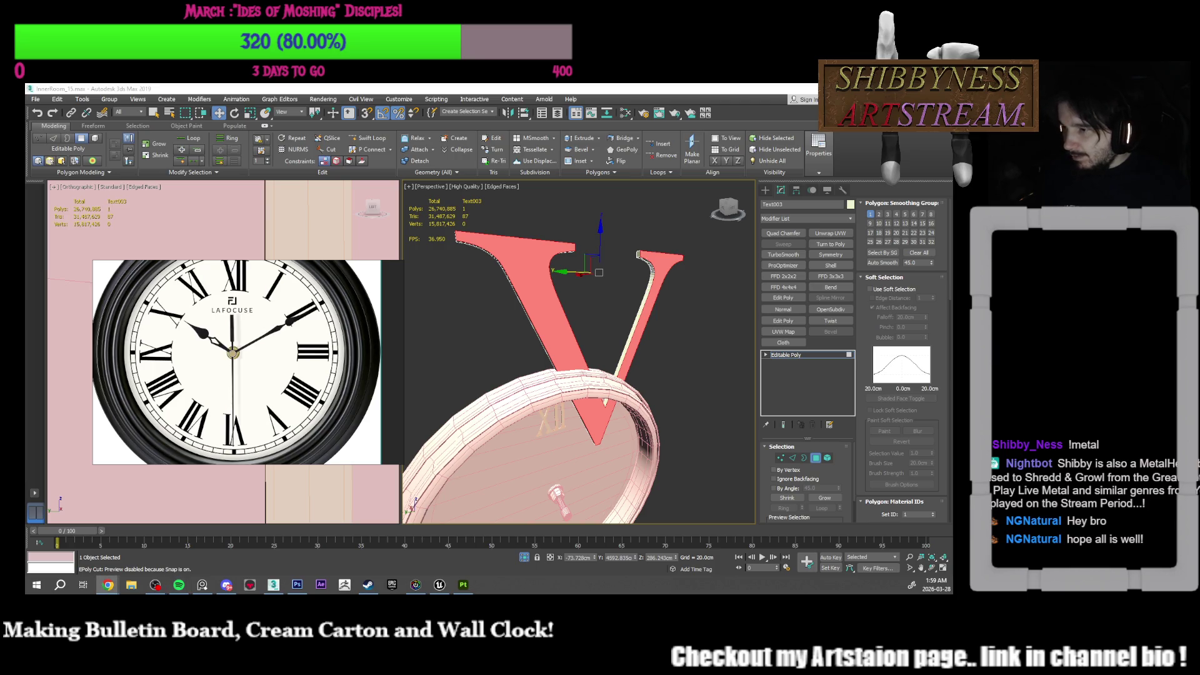
pyautogui.moveTo(556, 339)
pyautogui.mouseDown(button='middle')
pyautogui.moveTo(535, 336)
pyautogui.moveTo(770, 369)
pyautogui.mouseUp(button='middle')
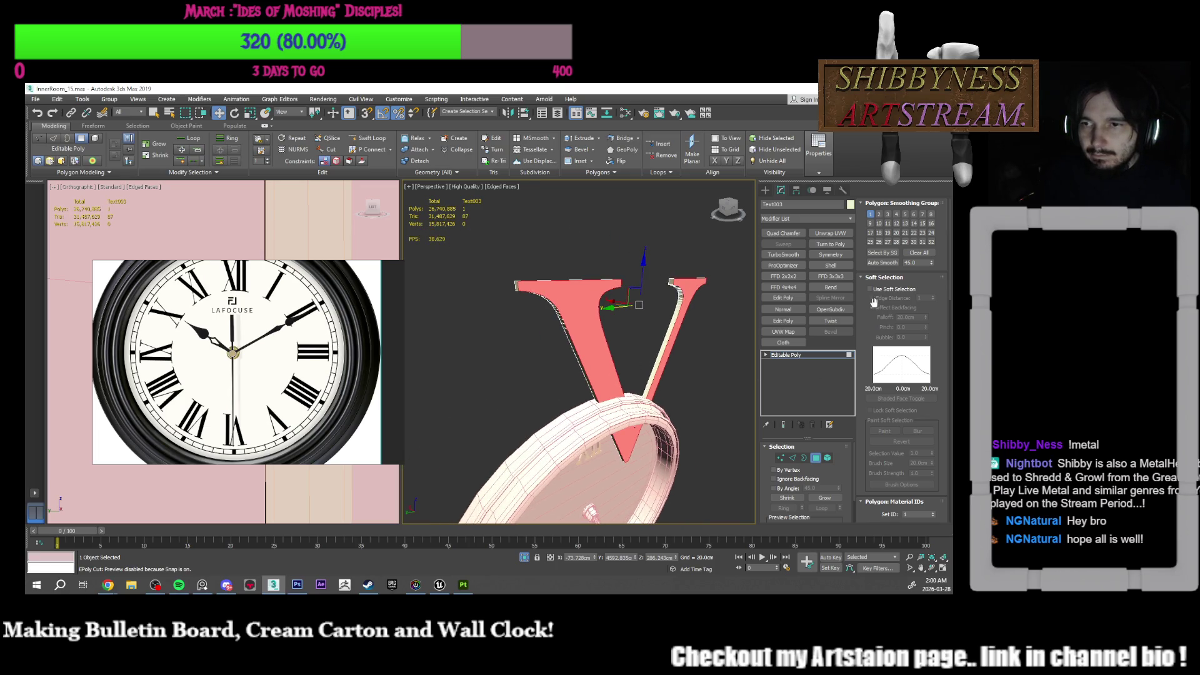
# Step: Select the V's front polygon and commit an inset with the amount reset to zero
pyautogui.scroll(-5, 891, 459)
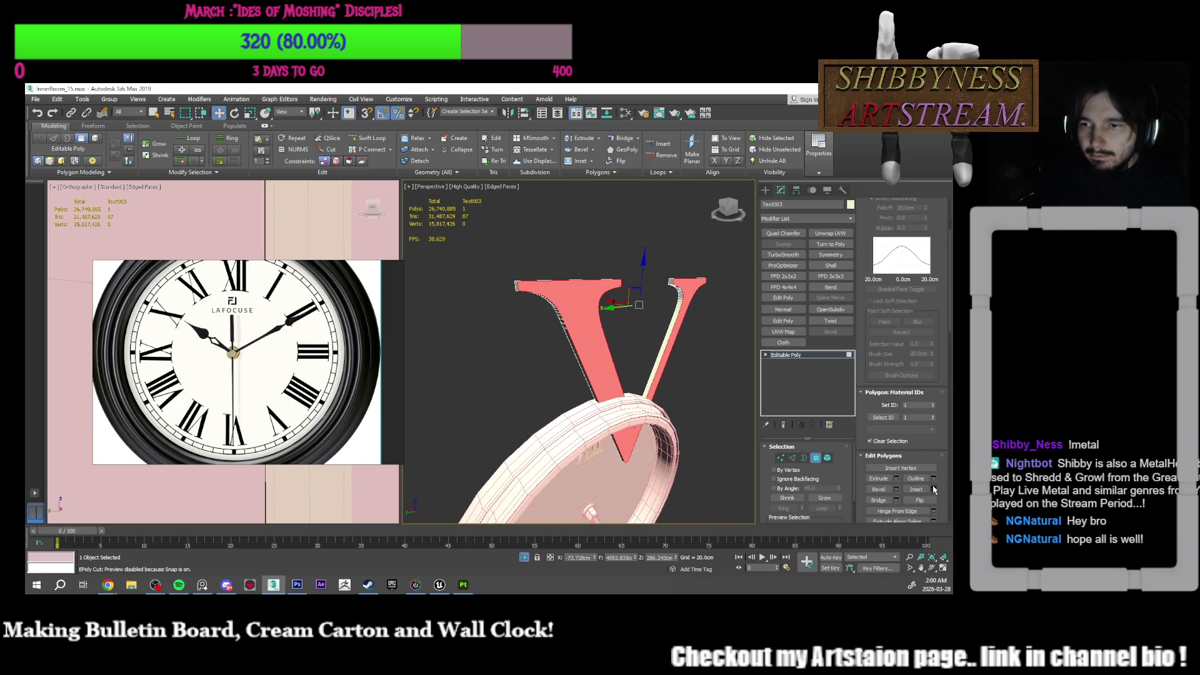
pyautogui.moveTo(551, 349)
pyautogui.keyDown('alt'); pyautogui.mouseDown(button='middle')
pyautogui.moveTo(541, 332)
pyautogui.moveTo(623, 371)
pyautogui.mouseUp(button='middle'); pyautogui.keyUp('alt')
pyautogui.moveTo(585, 371); pyautogui.dragTo(585, 371)
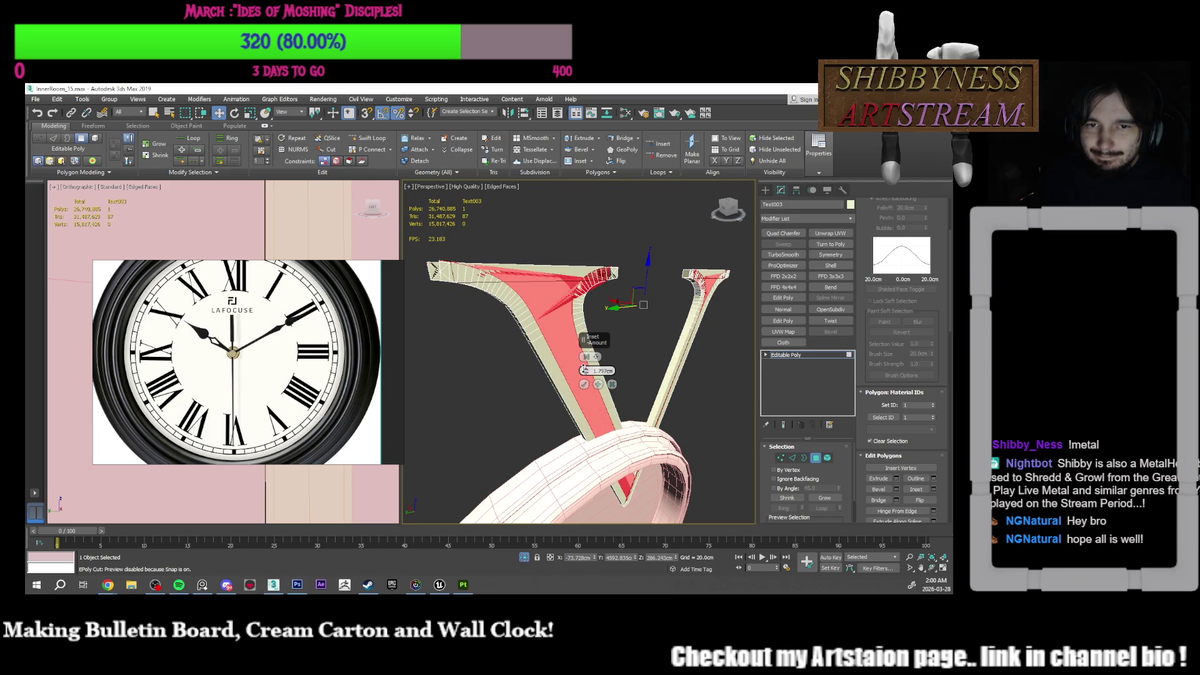
pyautogui.rightClick(585, 370)
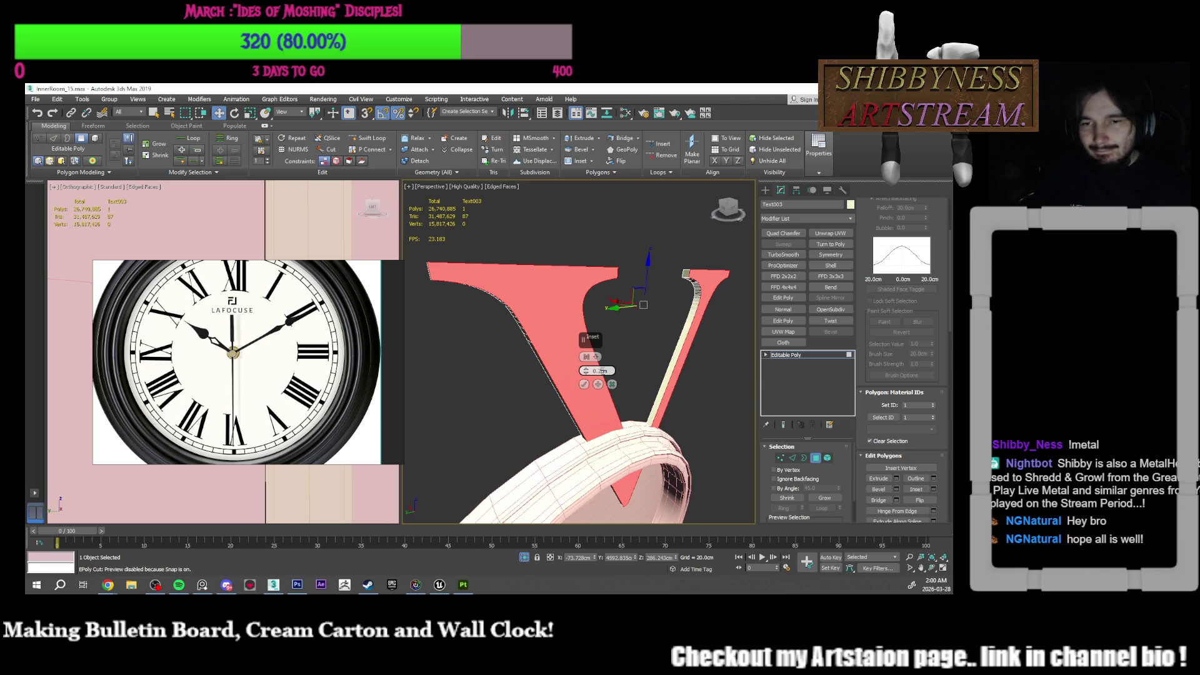
pyautogui.keyDown('alt'); pyautogui.moveTo(637, 308); pyautogui.dragTo(644, 311, button='middle'); pyautogui.keyUp('alt')
pyautogui.scroll(5, 644, 311)
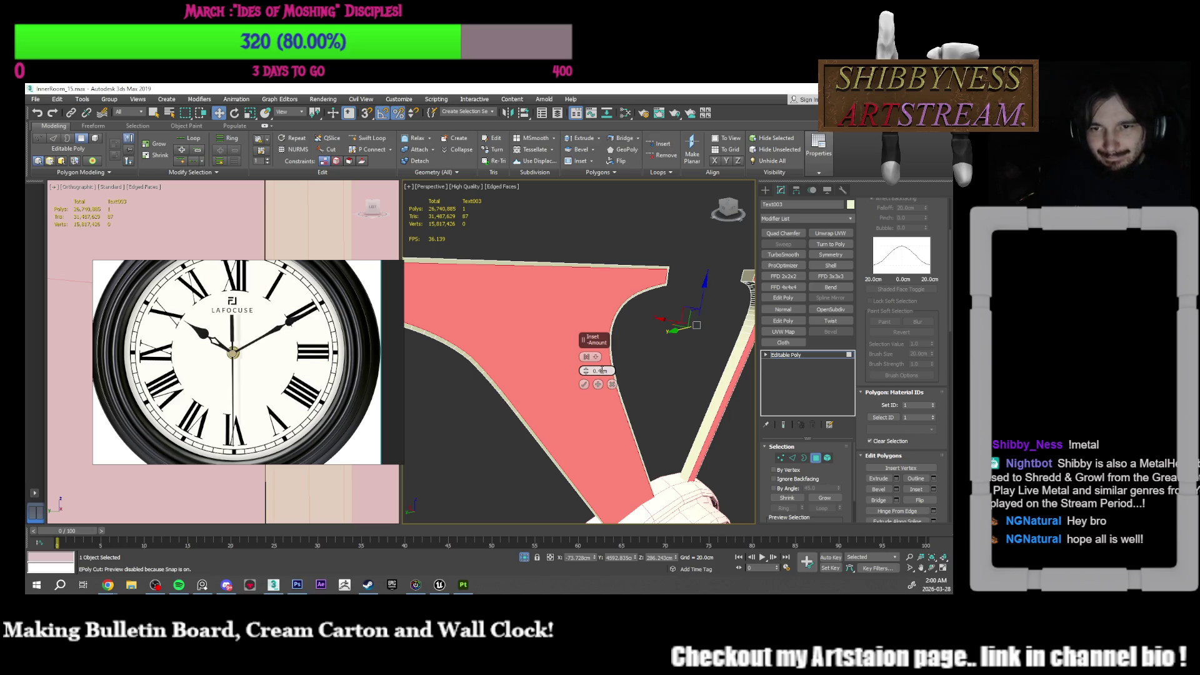
pyautogui.moveTo(644, 346)
pyautogui.mouseDown(button='middle')
pyautogui.moveTo(599, 331)
pyautogui.moveTo(595, 360)
pyautogui.mouseUp(button='middle')
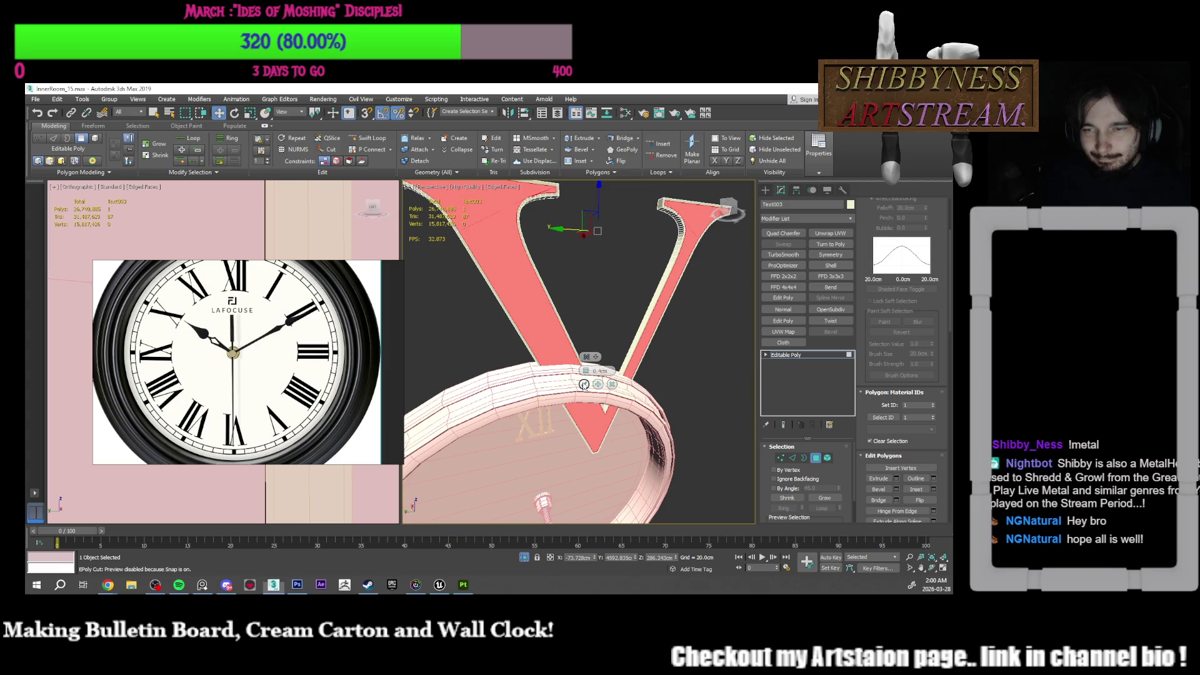
pyautogui.click(584, 384)
pyautogui.moveTo(583, 317); pyautogui.dragTo(621, 354, button='middle')
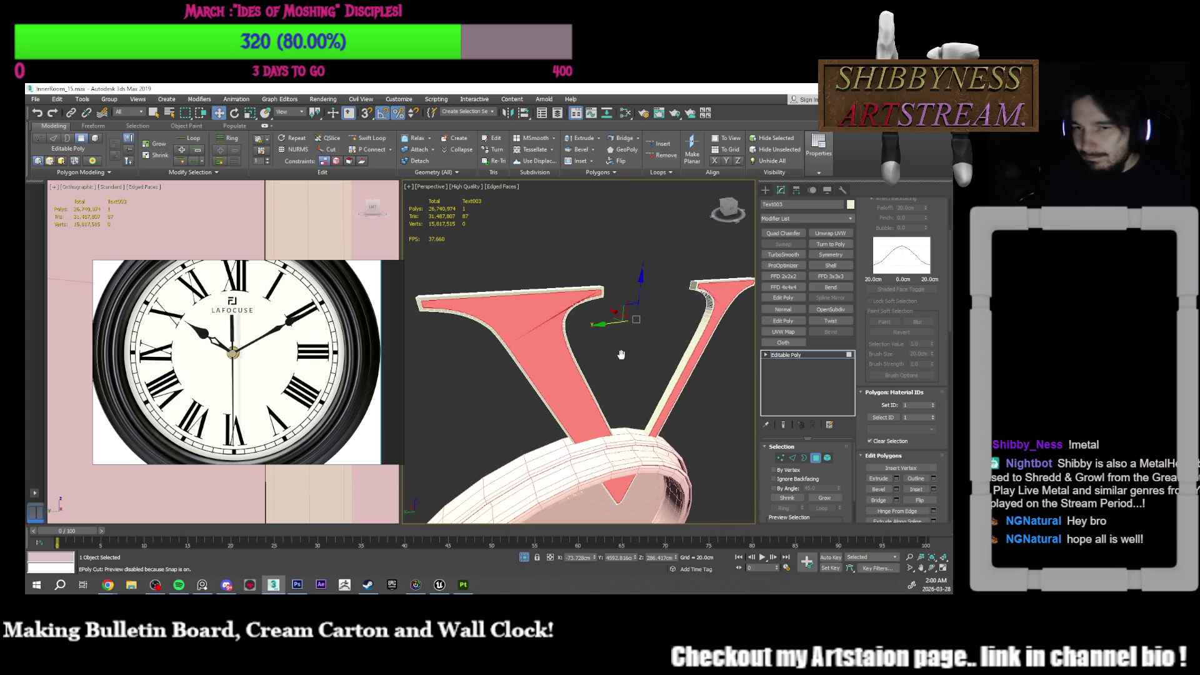
pyautogui.scroll(5, 589, 326)
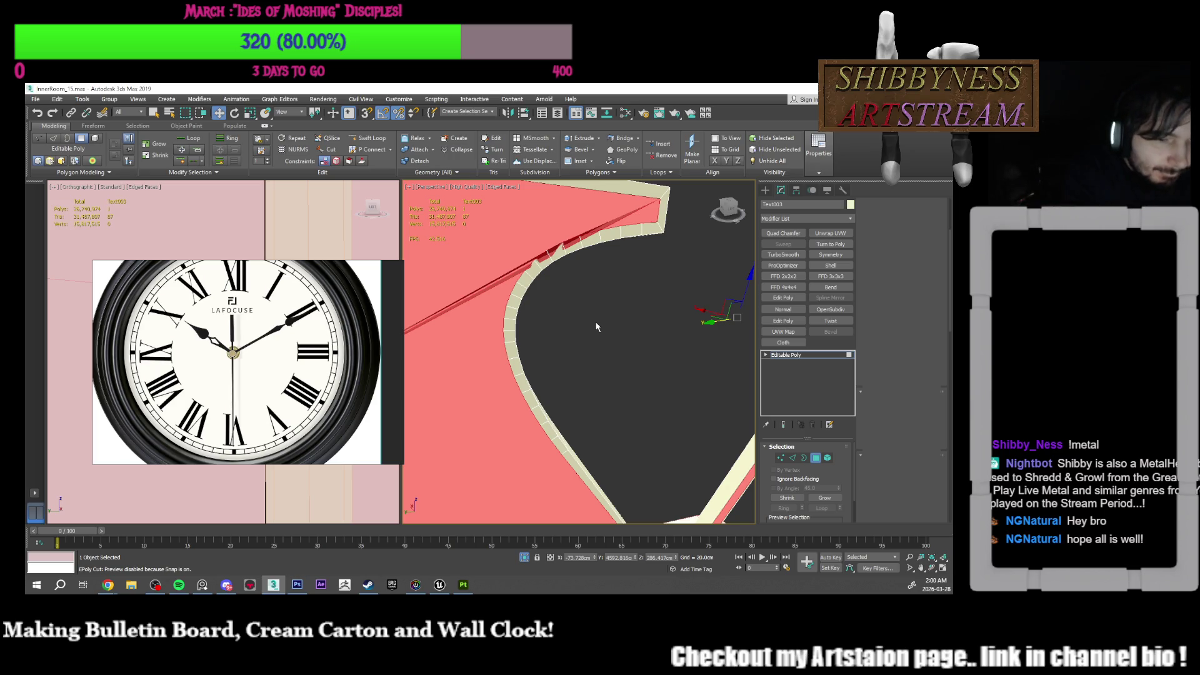
pyautogui.press('1')
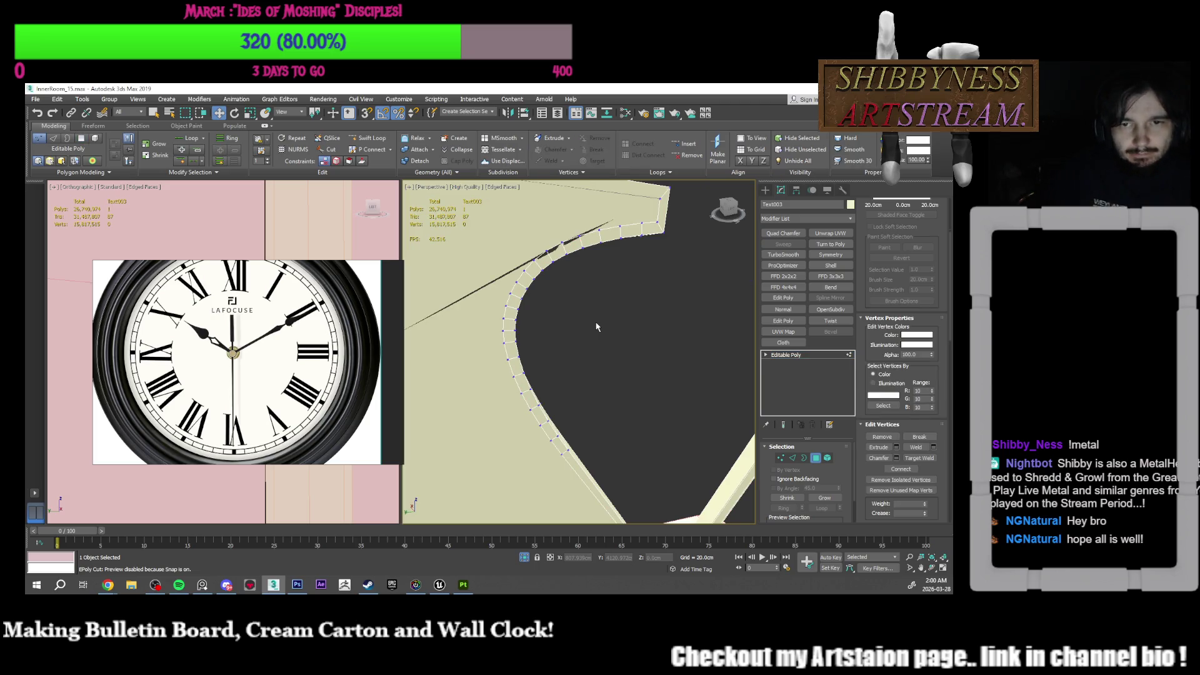
# Step: Check the V's corner vertices, then move its front polygon to reshape the numeral
pyautogui.click(562, 242)
pyautogui.moveTo(562, 242)
pyautogui.keyDown('alt'); pyautogui.mouseDown(button='middle')
pyautogui.moveTo(617, 311)
pyautogui.moveTo(598, 280)
pyautogui.mouseUp(button='middle'); pyautogui.keyUp('alt')
pyautogui.click(597, 280)
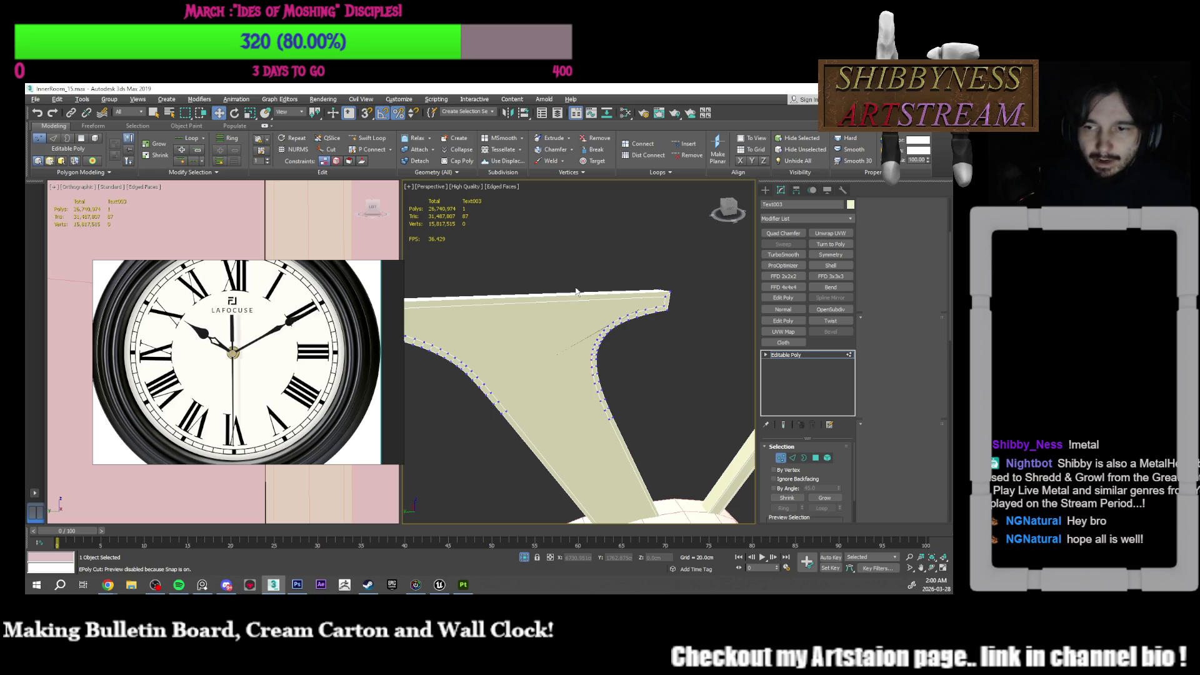
pyautogui.press('4')
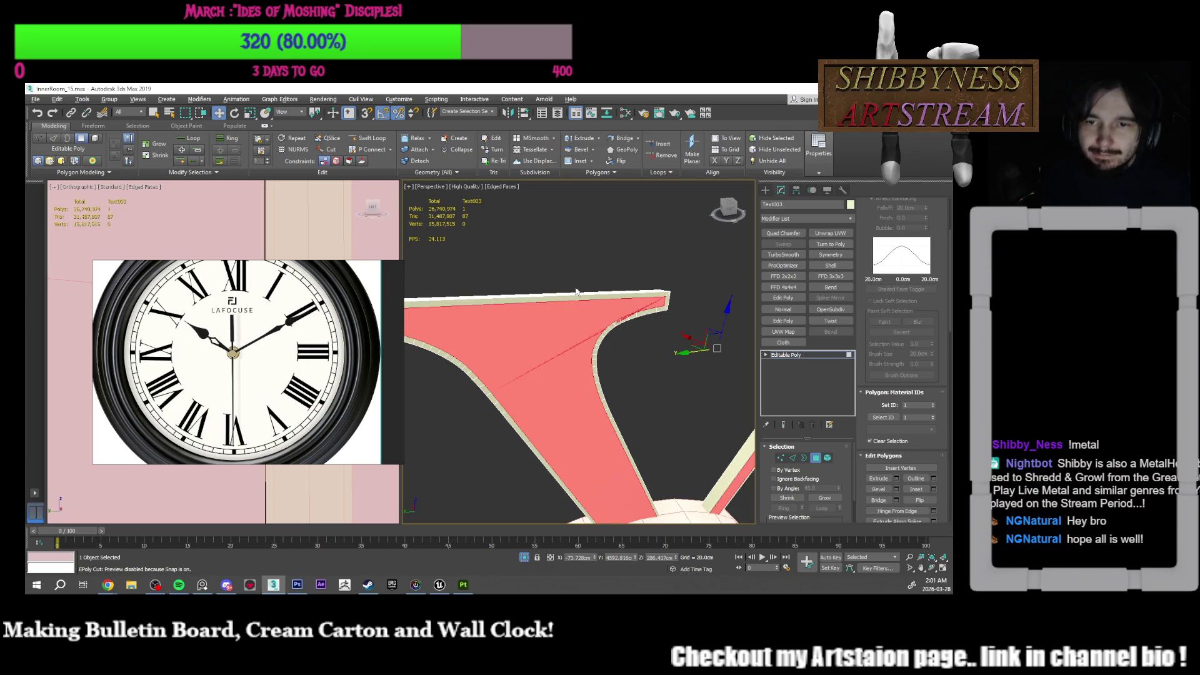
pyautogui.click(590, 288)
pyautogui.moveTo(576, 307); pyautogui.dragTo(597, 315)
pyautogui.moveTo(597, 315)
pyautogui.keyDown('alt'); pyautogui.mouseDown(button='middle')
pyautogui.moveTo(570, 363)
pyautogui.moveTo(593, 333)
pyautogui.moveTo(631, 357)
pyautogui.moveTo(617, 358)
pyautogui.mouseUp(button='middle'); pyautogui.keyUp('alt')
pyautogui.scroll(3, 582, 341)
pyautogui.click(612, 354)
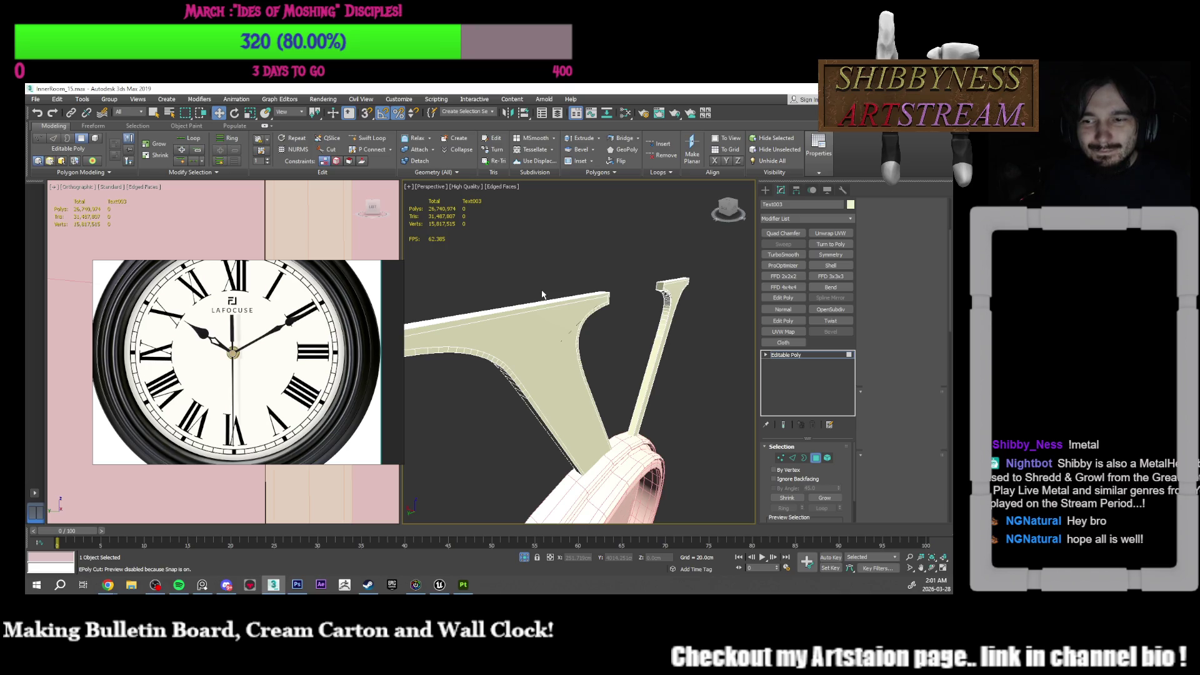
pyautogui.press('2')
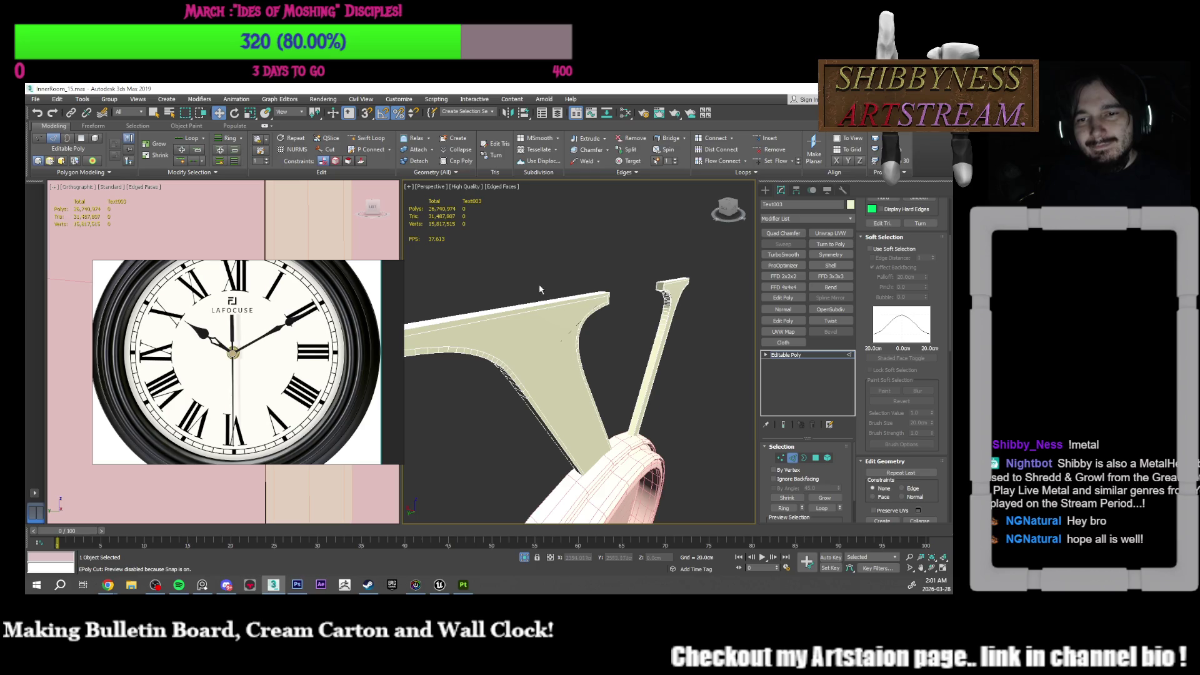
pyautogui.scroll(4, 518, 320)
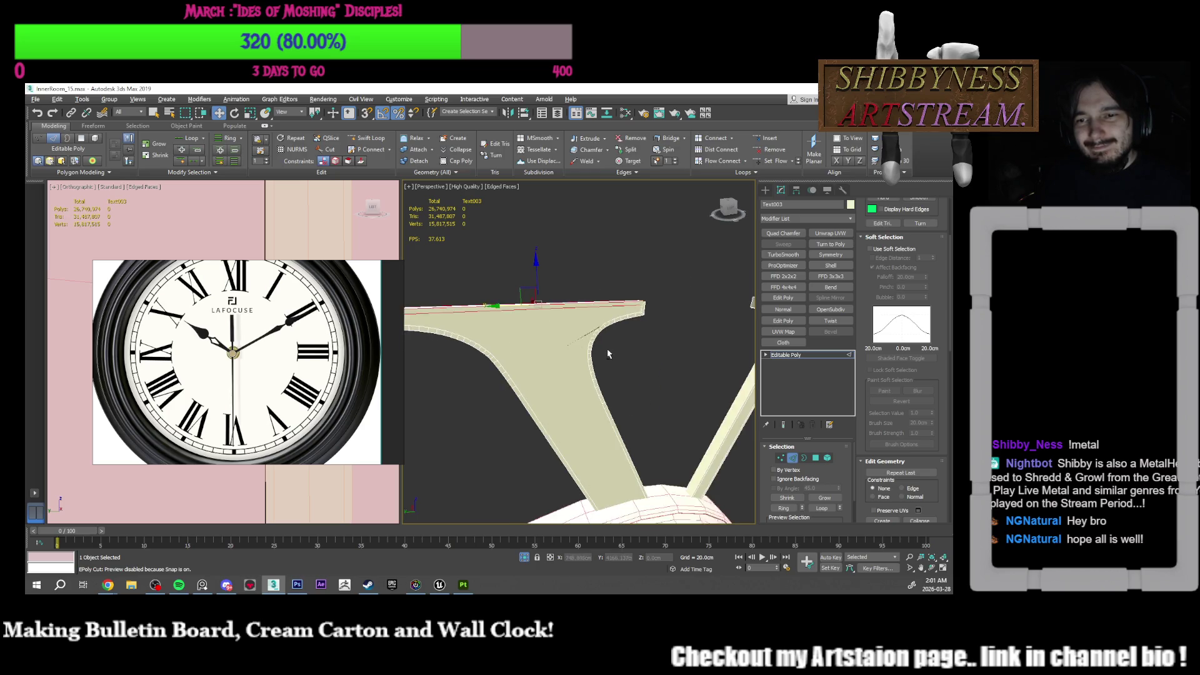
pyautogui.moveTo(518, 320); pyautogui.dragTo(501, 348, button='middle')
pyautogui.moveTo(659, 298)
pyautogui.mouseDown(button='middle')
pyautogui.moveTo(668, 280)
pyautogui.moveTo(646, 373)
pyautogui.moveTo(610, 356)
pyautogui.moveTo(580, 388)
pyautogui.moveTo(606, 406)
pyautogui.moveTo(652, 485)
pyautogui.mouseUp(button='middle')
pyautogui.scroll(5, 581, 381)
pyautogui.scroll(-5, 590, 375)
pyautogui.moveTo(898, 300); pyautogui.dragTo(897, 413)
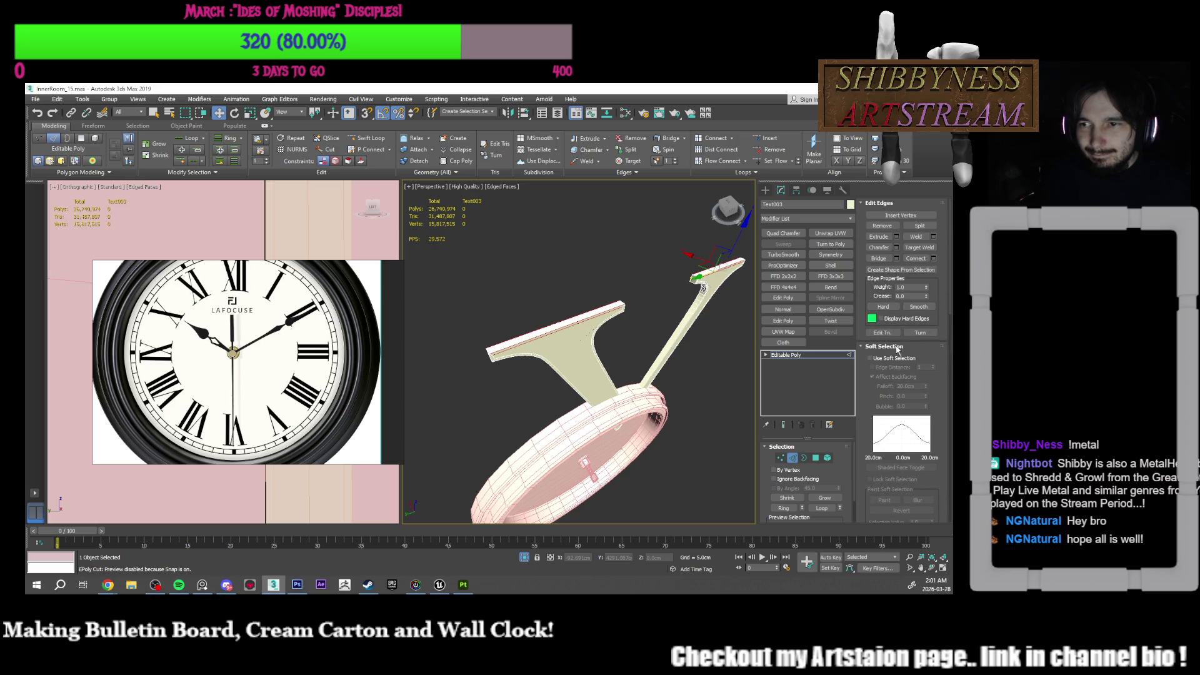
pyautogui.click(935, 258)
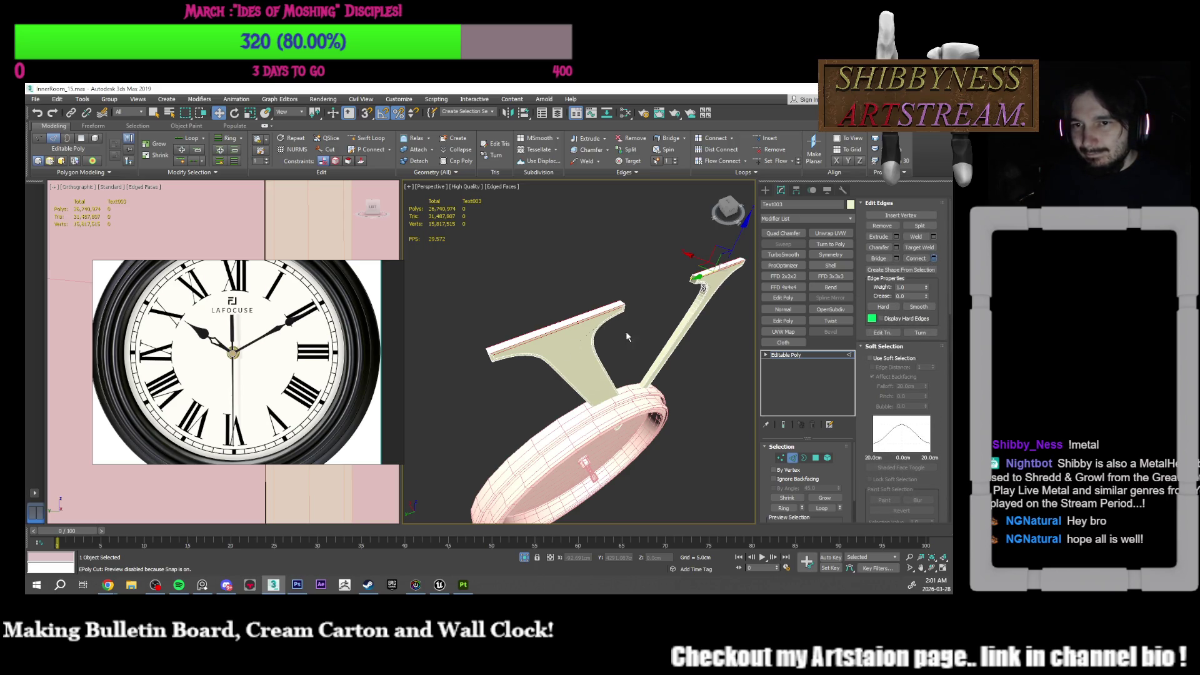
pyautogui.hotkey('ctrl', 'z')
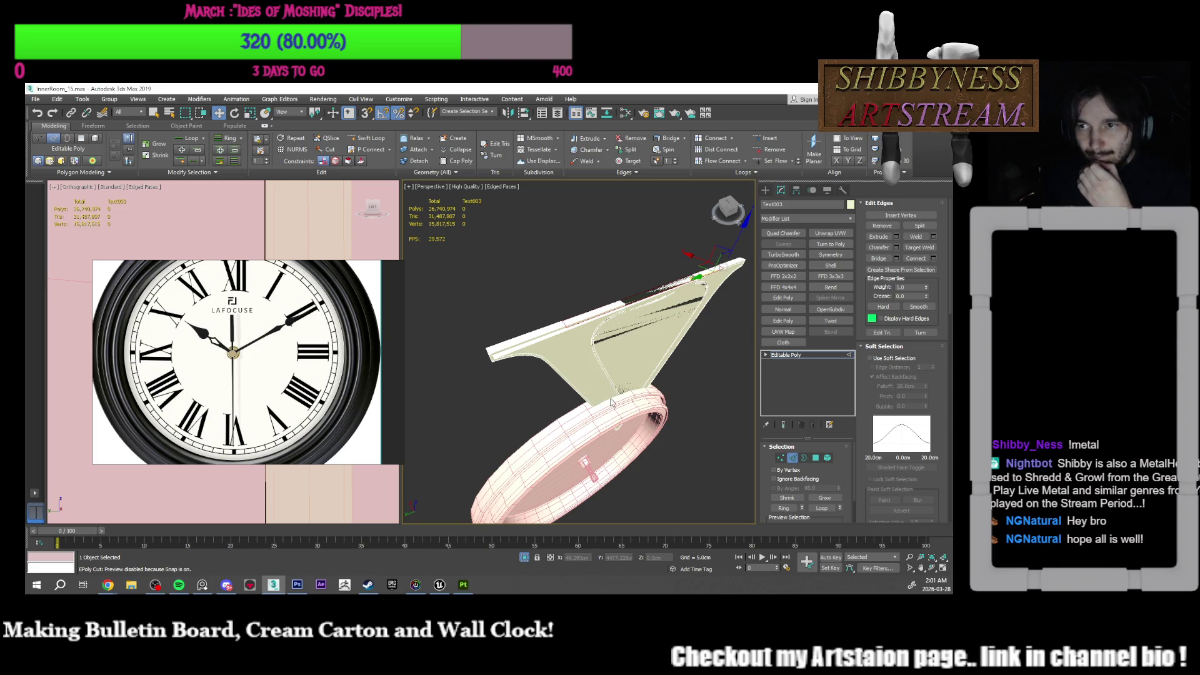
pyautogui.hotkey('ctrl', 'z')
pyautogui.keyDown('alt'); pyautogui.moveTo(731, 332); pyautogui.dragTo(652, 325, button='middle'); pyautogui.keyUp('alt')
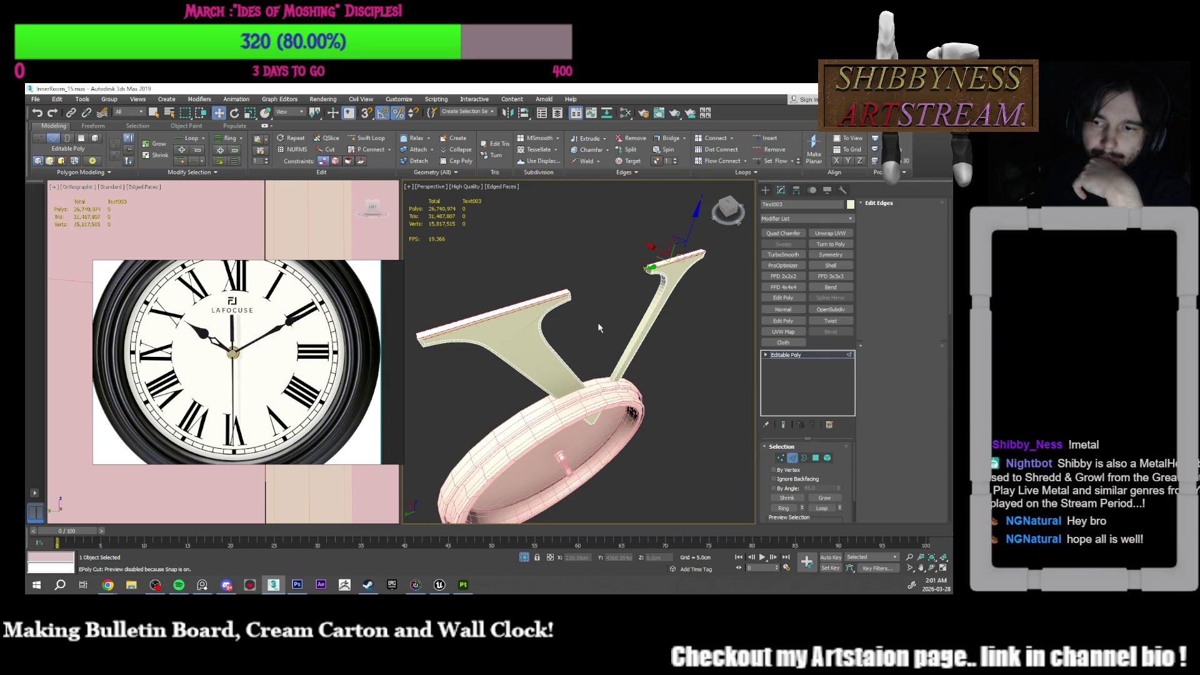
pyautogui.press('4')
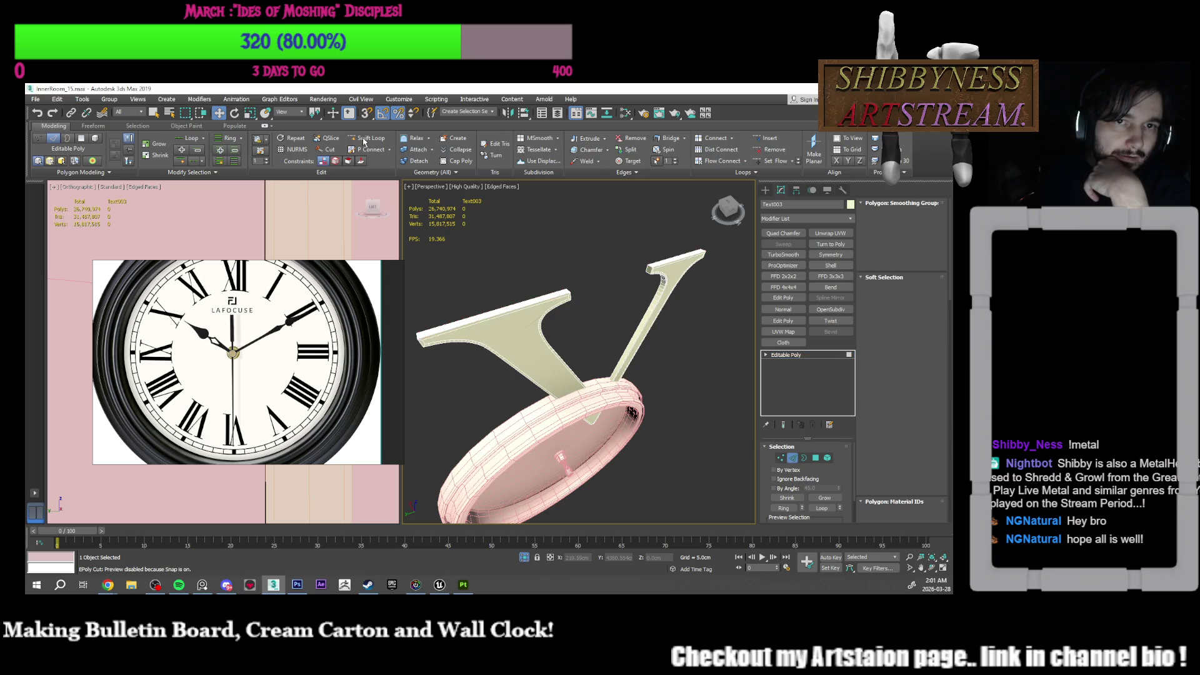
# Step: Insert Swift Loop edge loops across the V numeral, then exit the tool
pyautogui.click(362, 140)
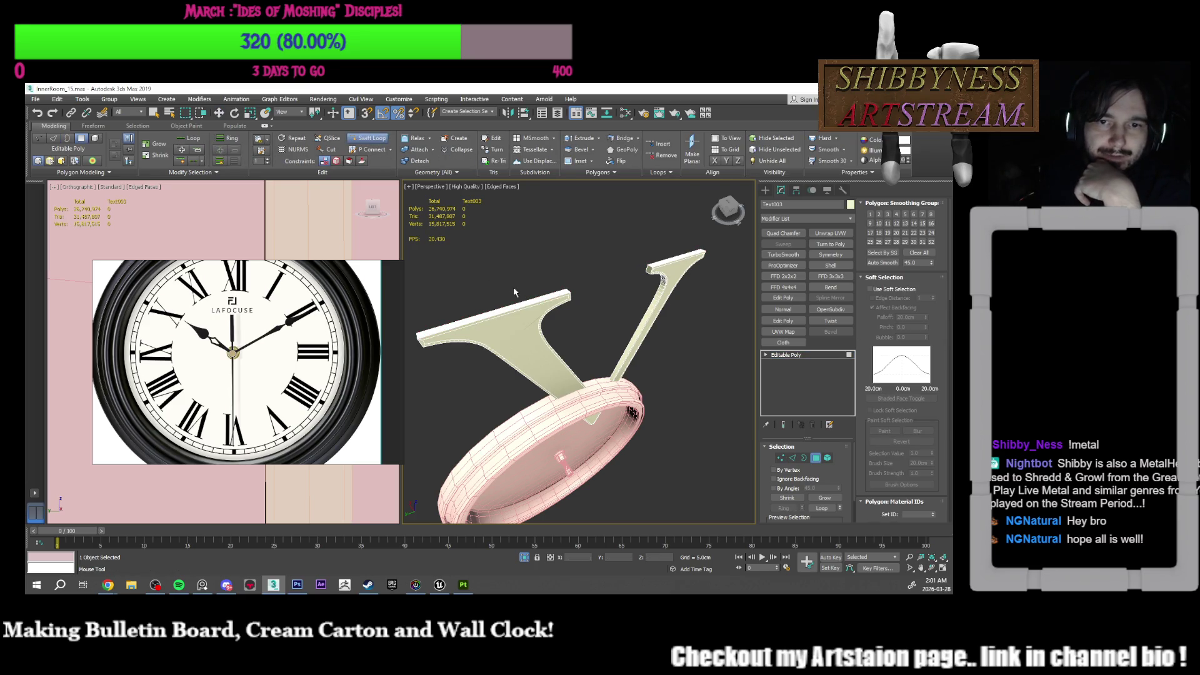
pyautogui.keyDown('alt'); pyautogui.moveTo(513, 286); pyautogui.dragTo(544, 285, button='middle'); pyautogui.keyUp('alt')
pyautogui.scroll(4, 545, 285)
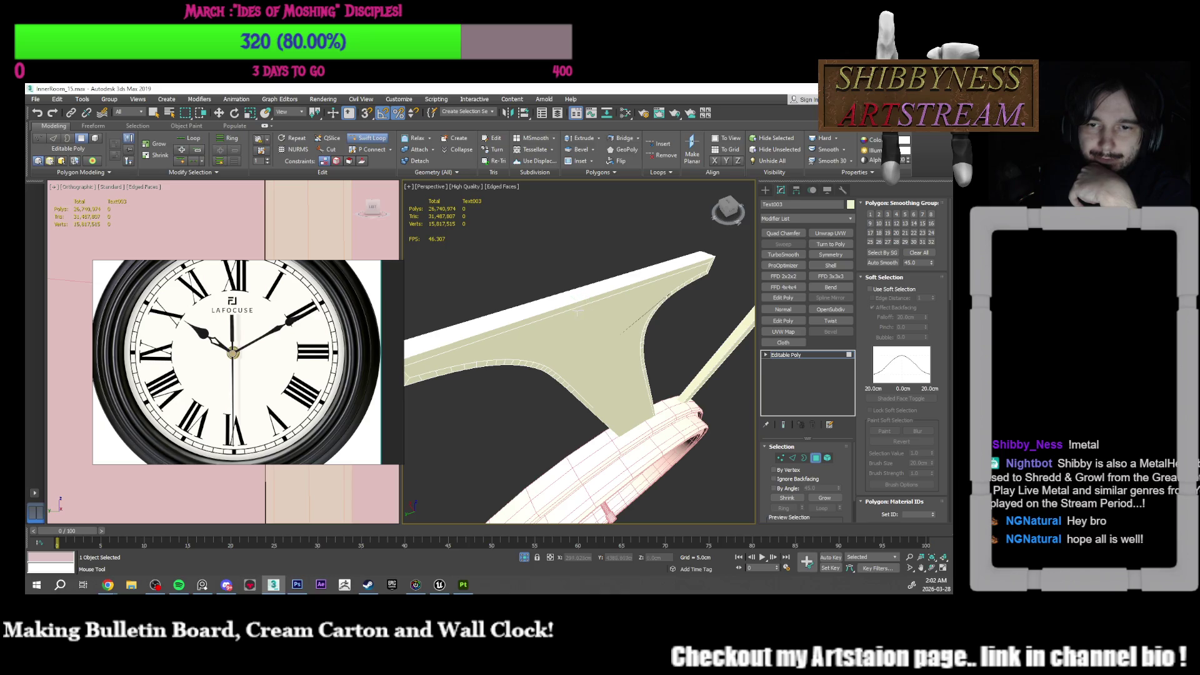
pyautogui.moveTo(587, 309)
pyautogui.keyDown('alt'); pyautogui.mouseDown(button='middle')
pyautogui.moveTo(571, 313)
pyautogui.moveTo(628, 321)
pyautogui.moveTo(545, 323)
pyautogui.moveTo(540, 334)
pyautogui.moveTo(570, 344)
pyautogui.mouseUp(button='middle'); pyautogui.keyUp('alt')
pyautogui.rightClick(573, 332)
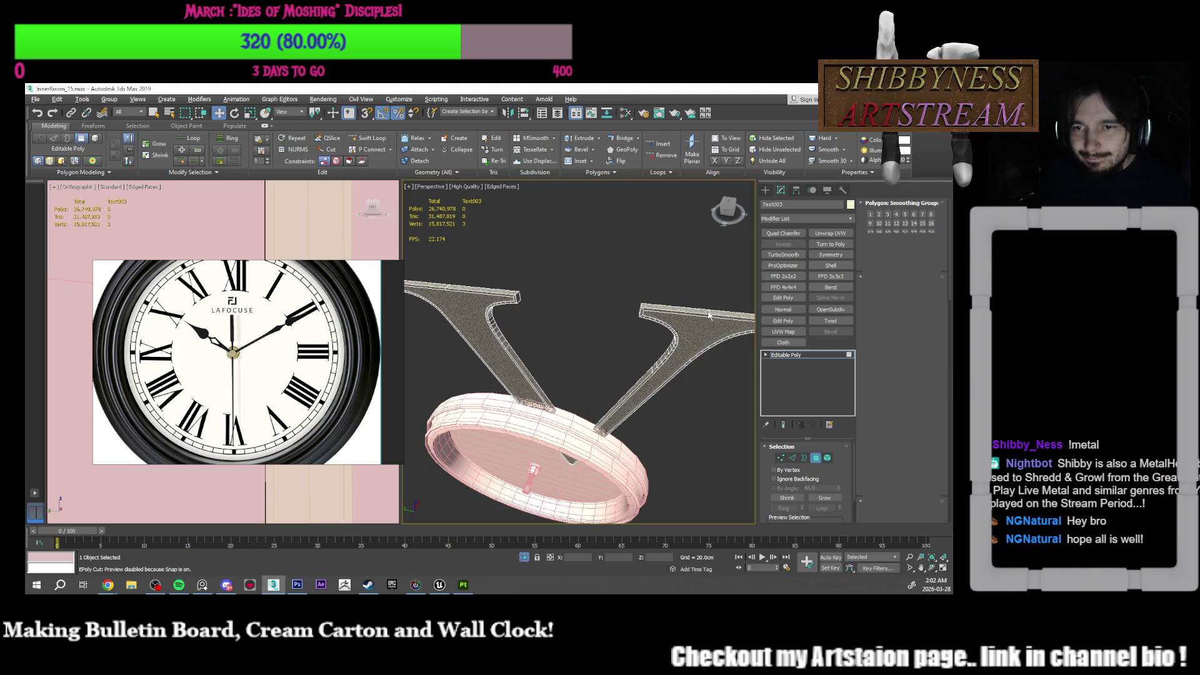
# Step: In Edge mode, select an edge along the V's top and bring up the Chamfer settings
pyautogui.press('2')
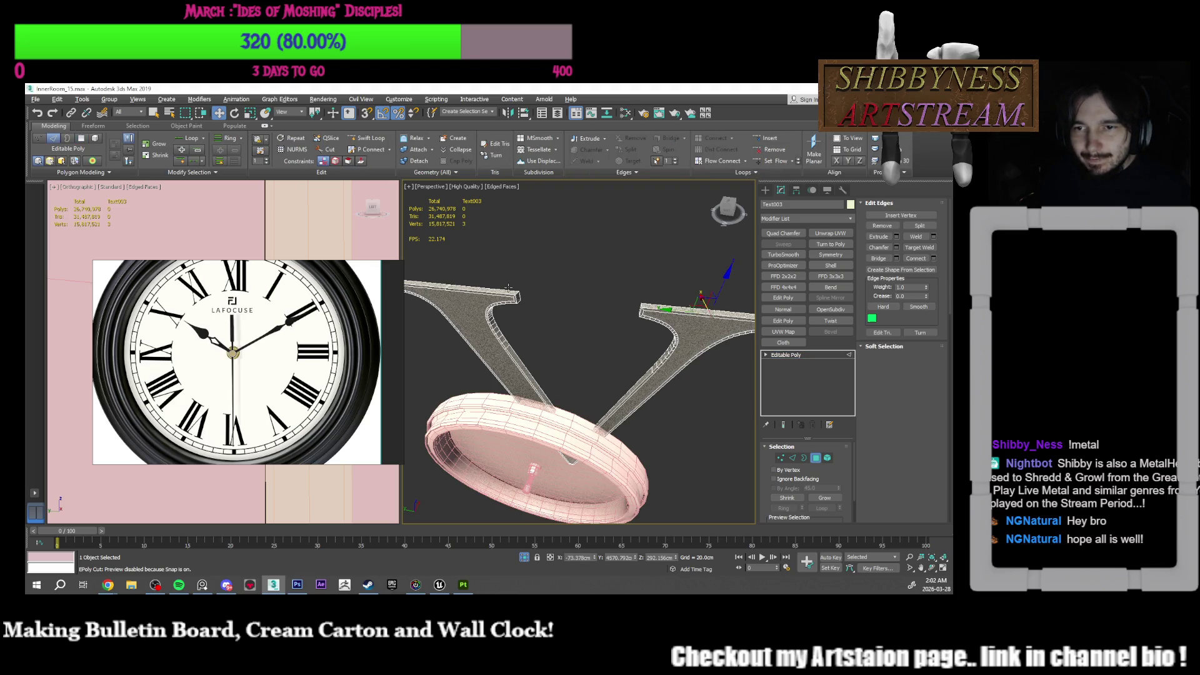
pyautogui.keyDown('alt'); pyautogui.moveTo(717, 268); pyautogui.dragTo(531, 289, button='middle'); pyautogui.keyUp('alt')
pyautogui.scroll(6, 532, 289)
pyautogui.click(497, 286)
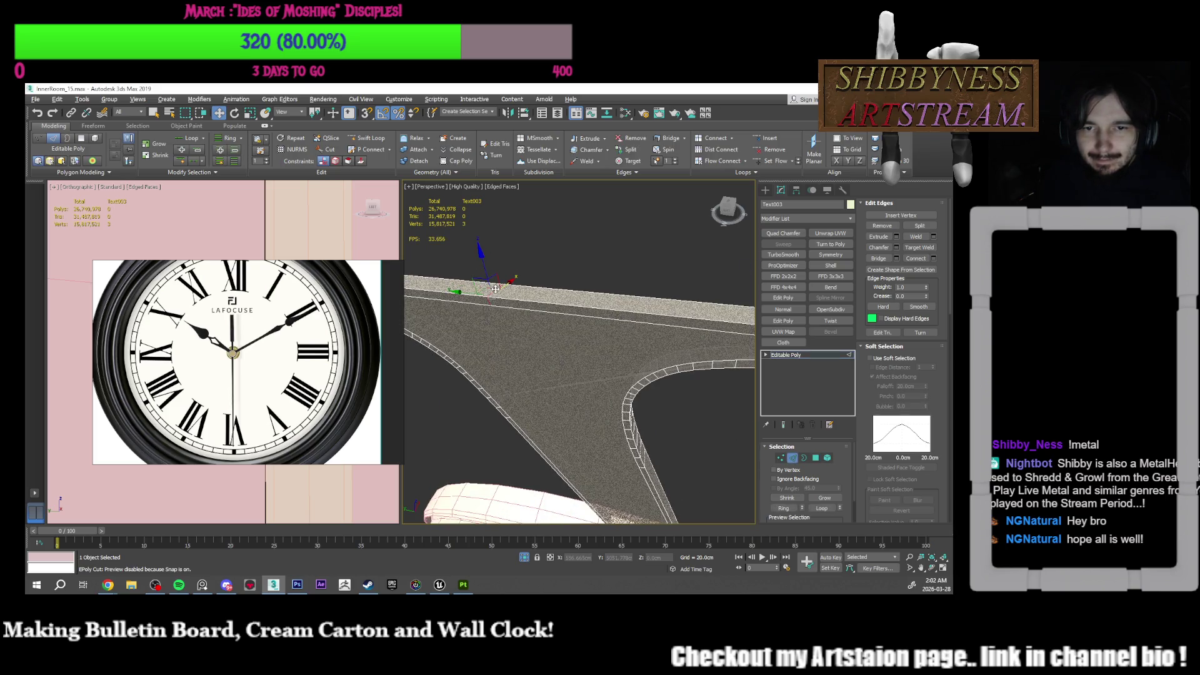
pyautogui.click(898, 248)
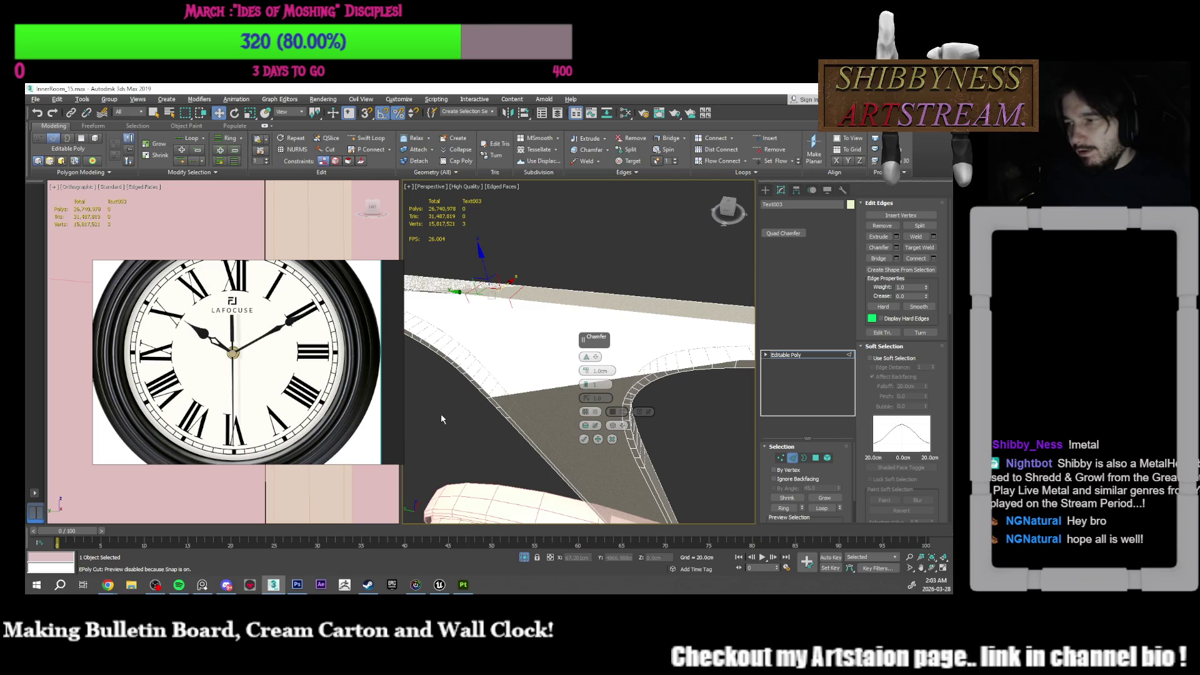
# Step: Chamfer the V's top edges with about 6.839cm amount and 3 segments
pyautogui.scroll(-3, 538, 383)
pyautogui.moveTo(538, 383)
pyautogui.keyDown('alt'); pyautogui.mouseDown(button='middle')
pyautogui.moveTo(561, 338)
pyautogui.moveTo(565, 346)
pyautogui.mouseUp(button='middle'); pyautogui.keyUp('alt')
pyautogui.scroll(3, 545, 377)
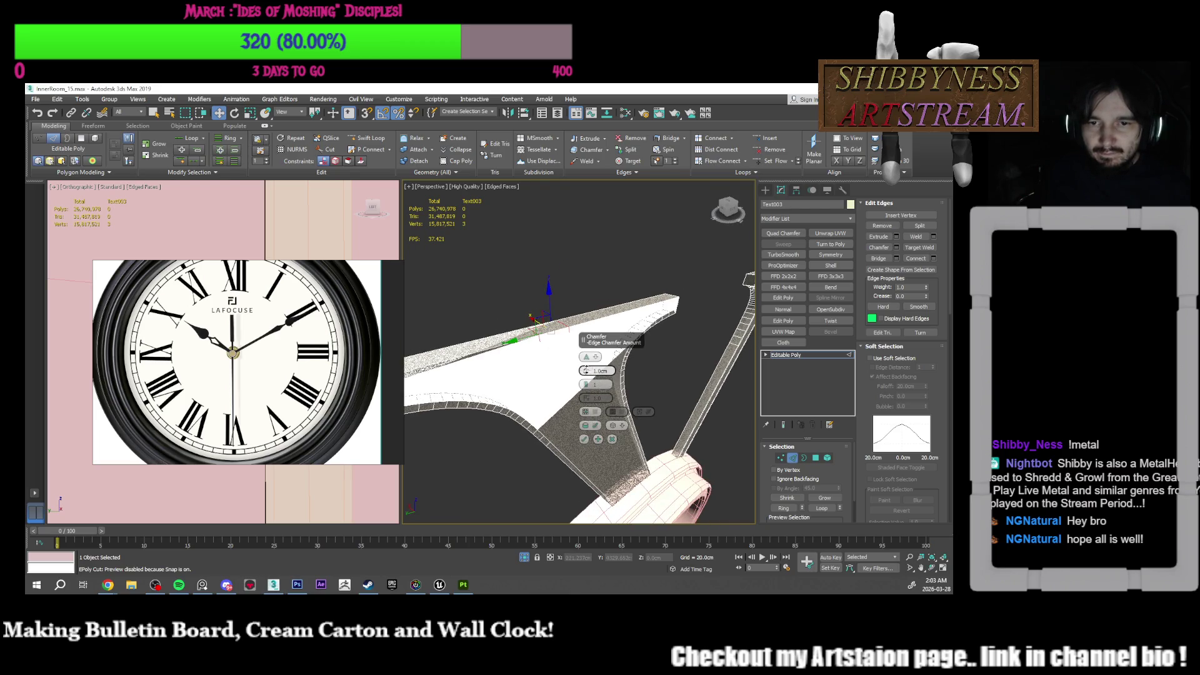
pyautogui.moveTo(585, 370); pyautogui.dragTo(586, 357)
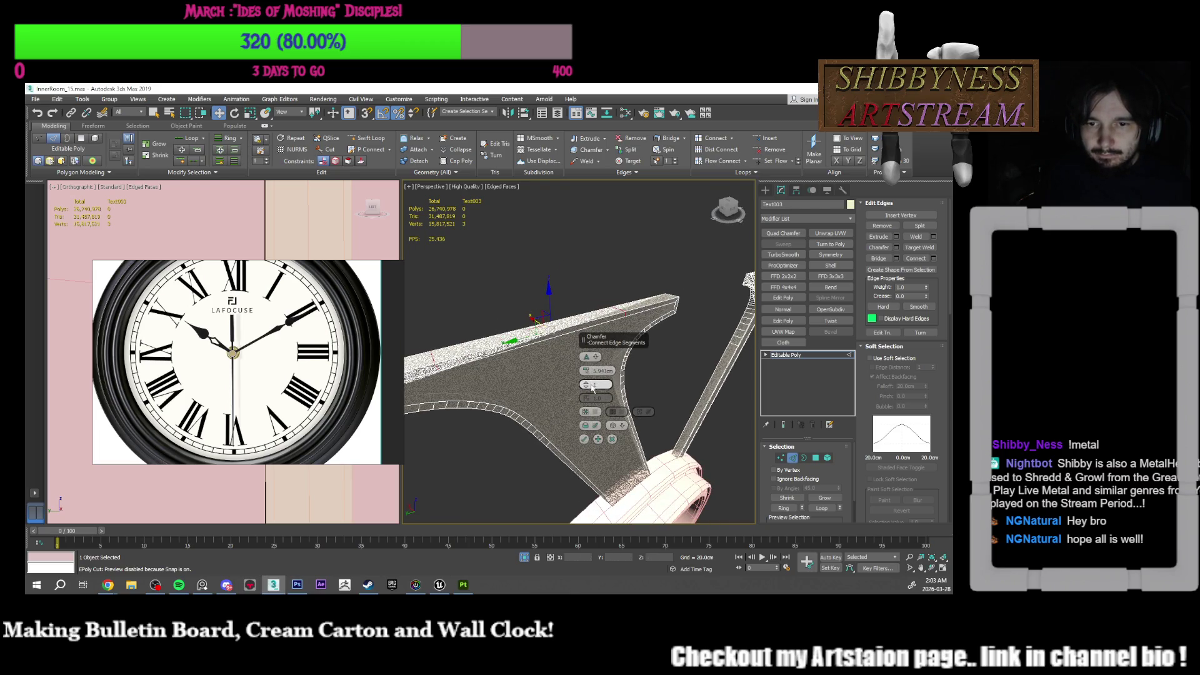
pyautogui.click(587, 383)
pyautogui.write('2')
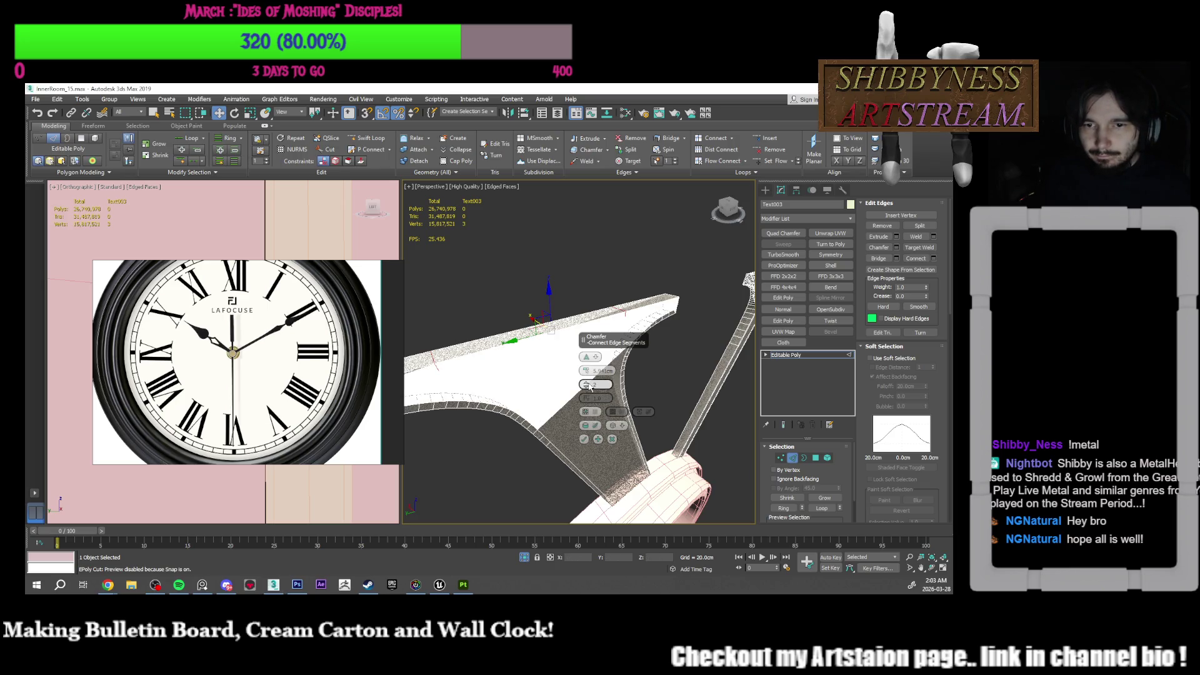
pyautogui.click(587, 382)
pyautogui.moveTo(566, 365)
pyautogui.keyDown('alt'); pyautogui.mouseDown(button='middle')
pyautogui.moveTo(525, 350)
pyautogui.moveTo(498, 362)
pyautogui.mouseUp(button='middle'); pyautogui.keyUp('alt')
pyautogui.moveTo(584, 368); pyautogui.dragTo(581, 371)
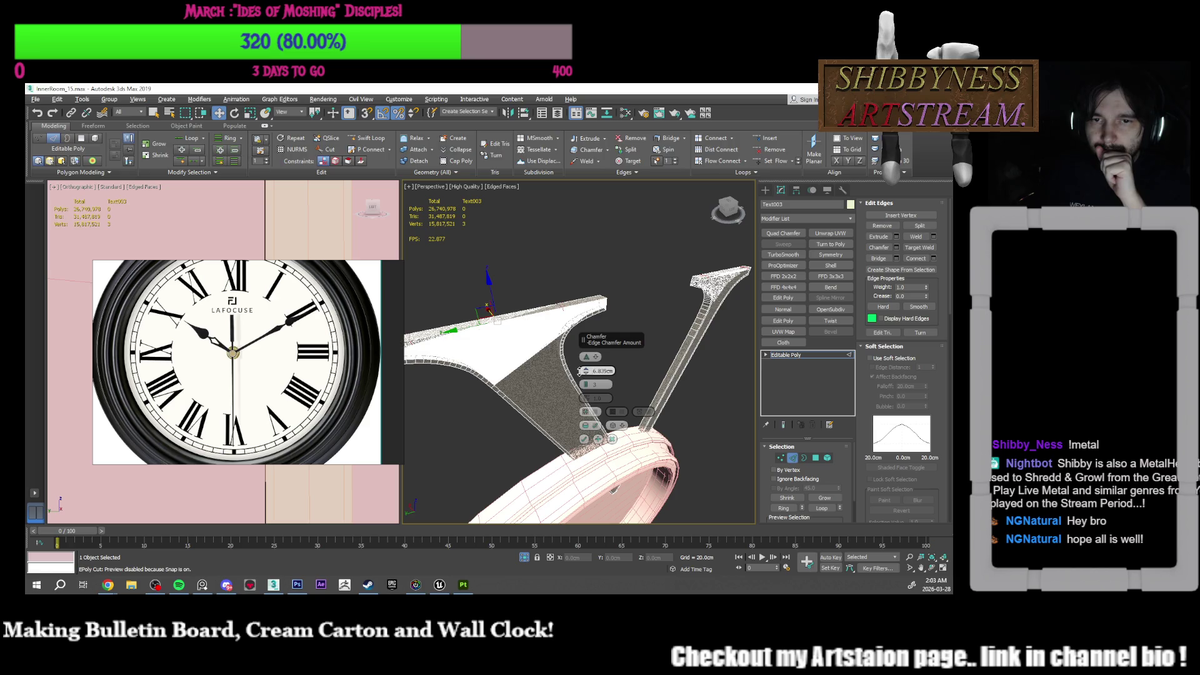
pyautogui.click(585, 440)
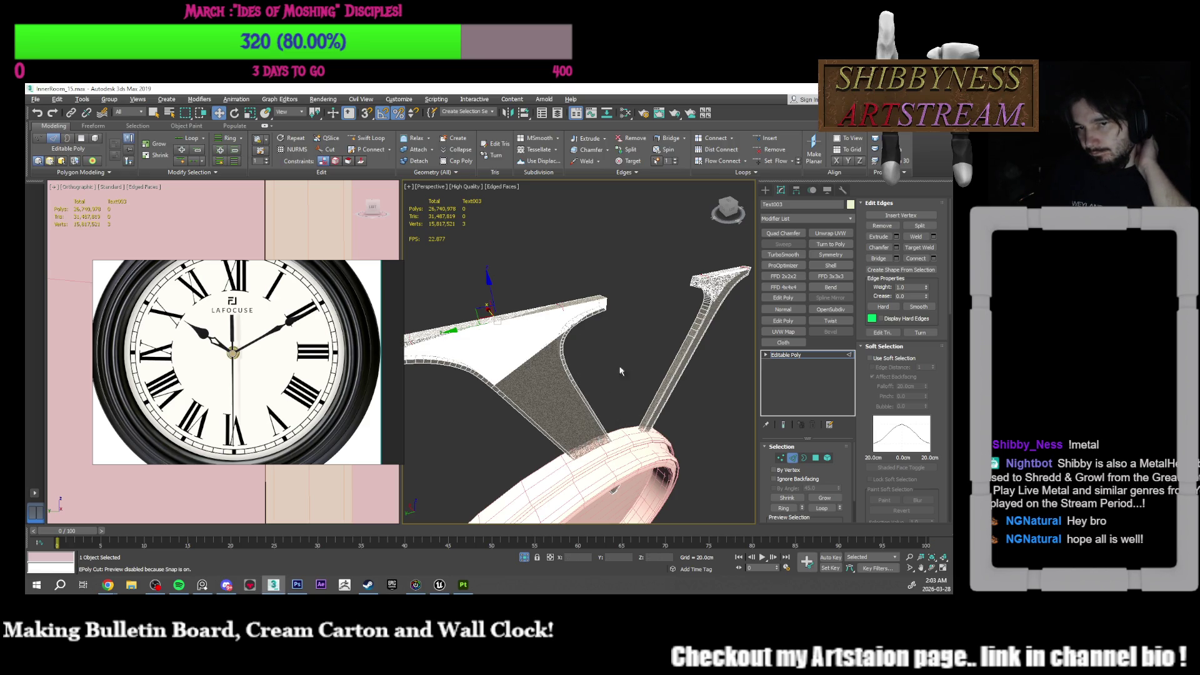
# Step: Switch away to the music player, then pan to view the V from another side
pyautogui.hotkey('alt', 'l')
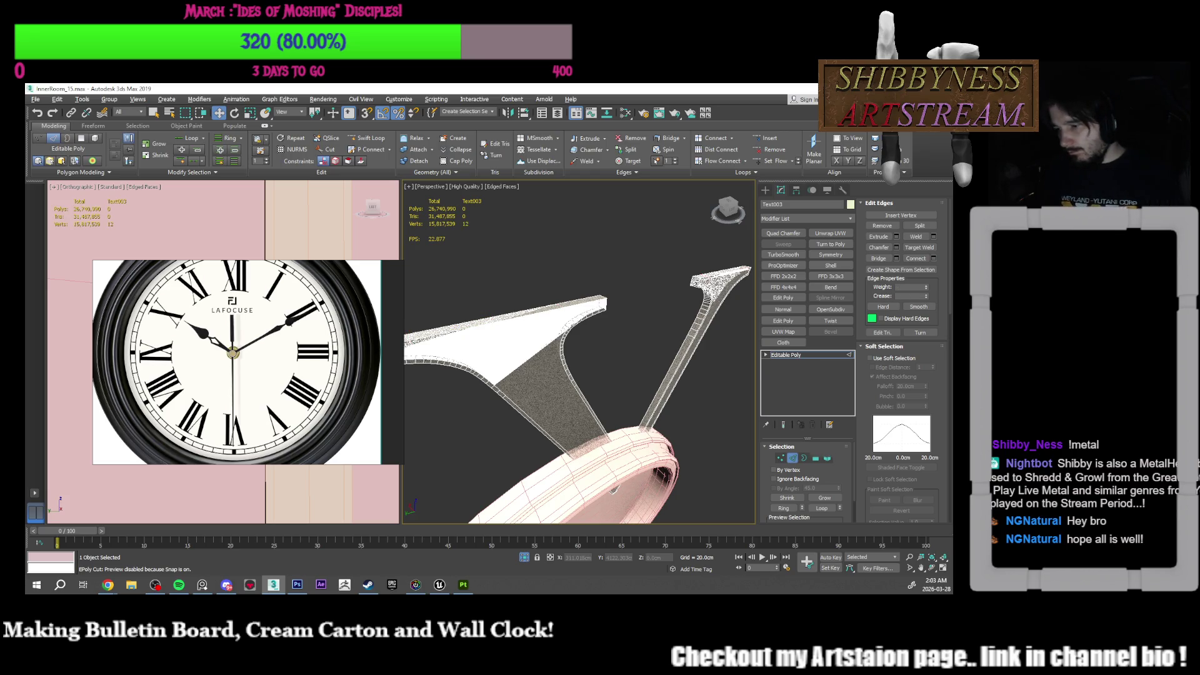
pyautogui.hotkey('alt', 'Tab')
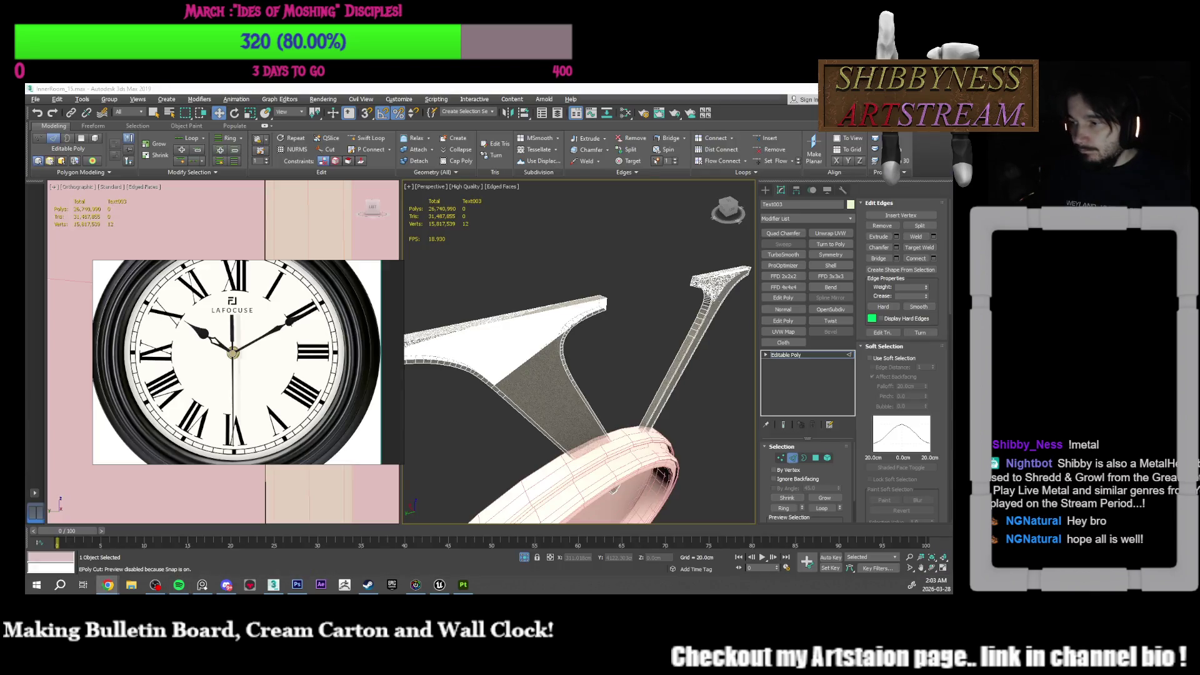
pyautogui.moveTo(574, 376)
pyautogui.mouseDown(button='middle')
pyautogui.moveTo(600, 375)
pyautogui.moveTo(601, 350)
pyautogui.moveTo(636, 431)
pyautogui.mouseUp(button='middle')
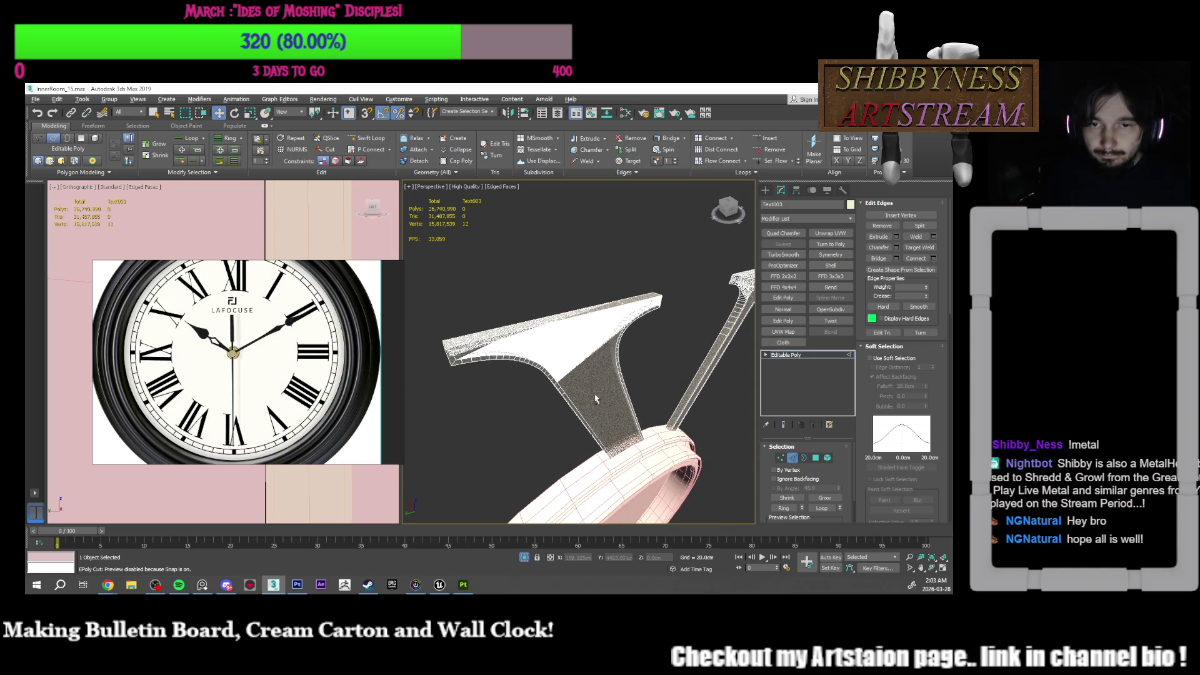
pyautogui.scroll(2, 556, 323)
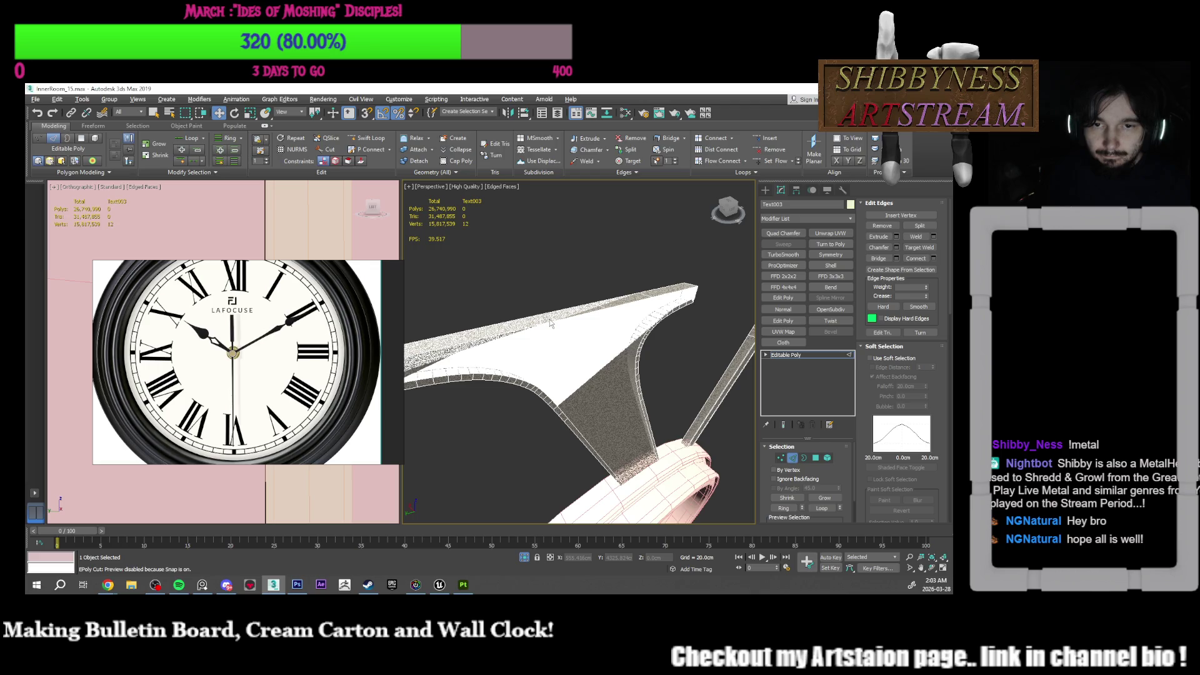
pyautogui.click(493, 321)
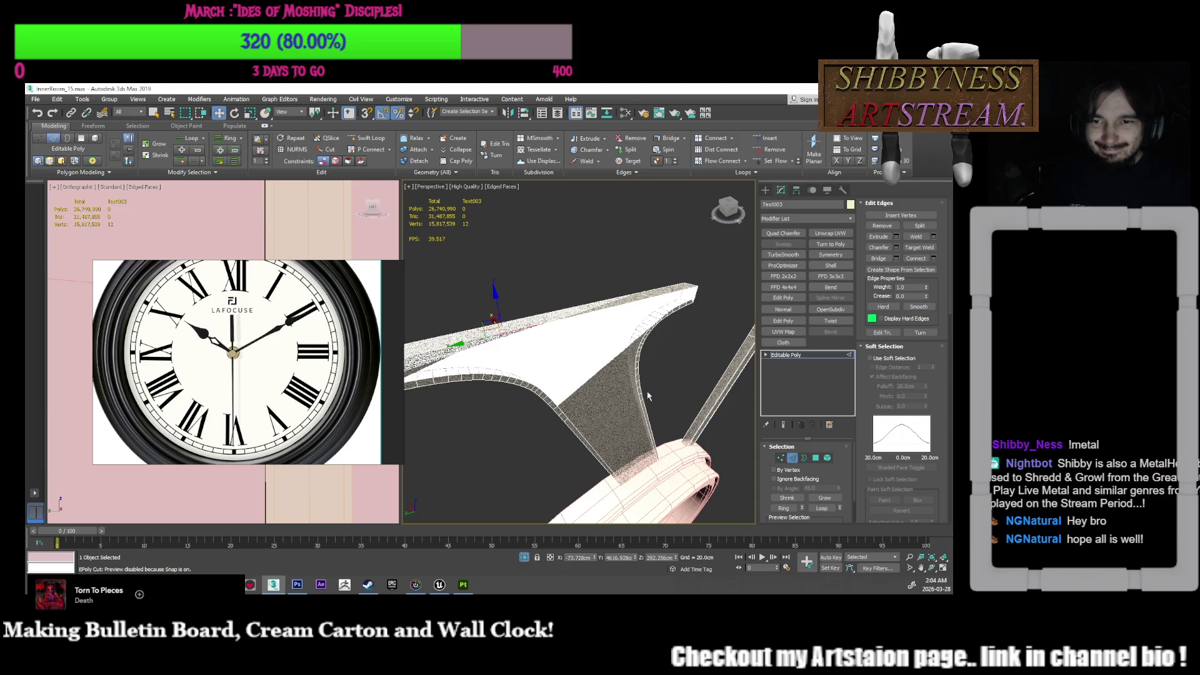
pyautogui.moveTo(658, 357)
pyautogui.keyDown('alt'); pyautogui.mouseDown(button='middle')
pyautogui.moveTo(573, 291)
pyautogui.moveTo(617, 373)
pyautogui.moveTo(524, 375)
pyautogui.mouseUp(button='middle'); pyautogui.keyUp('alt')
pyautogui.scroll(5, 592, 351)
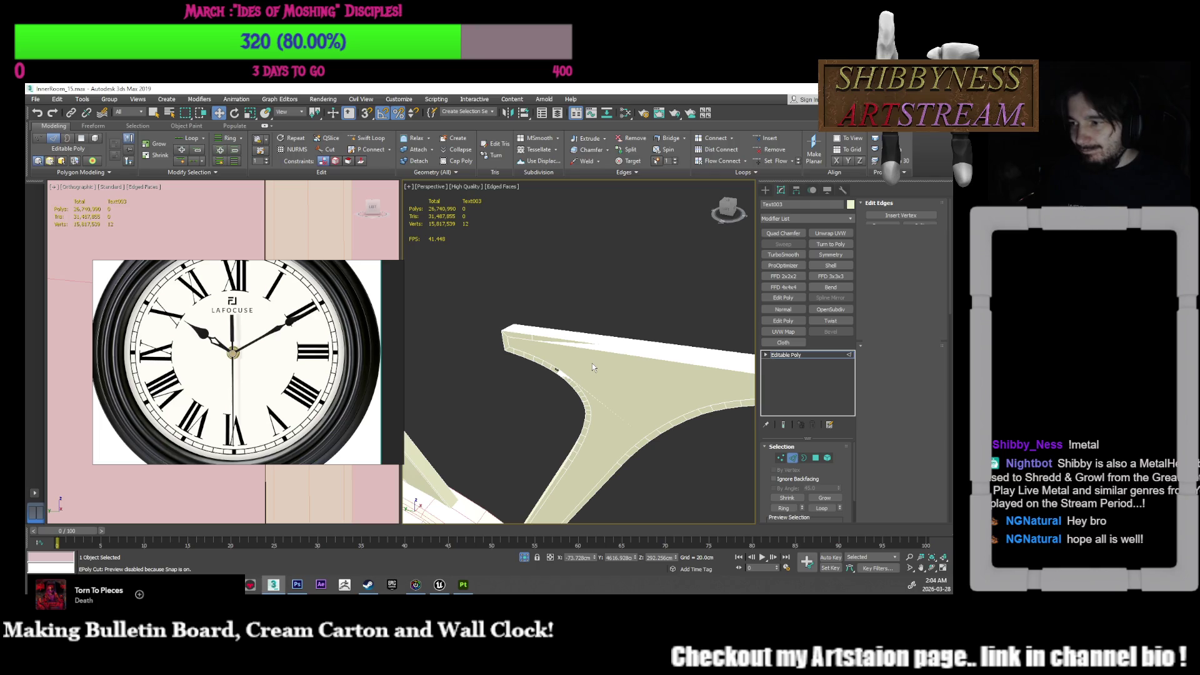
# Step: In Vertex mode, select a vertex on the V's edge and center the arm junction
pyautogui.press('1')
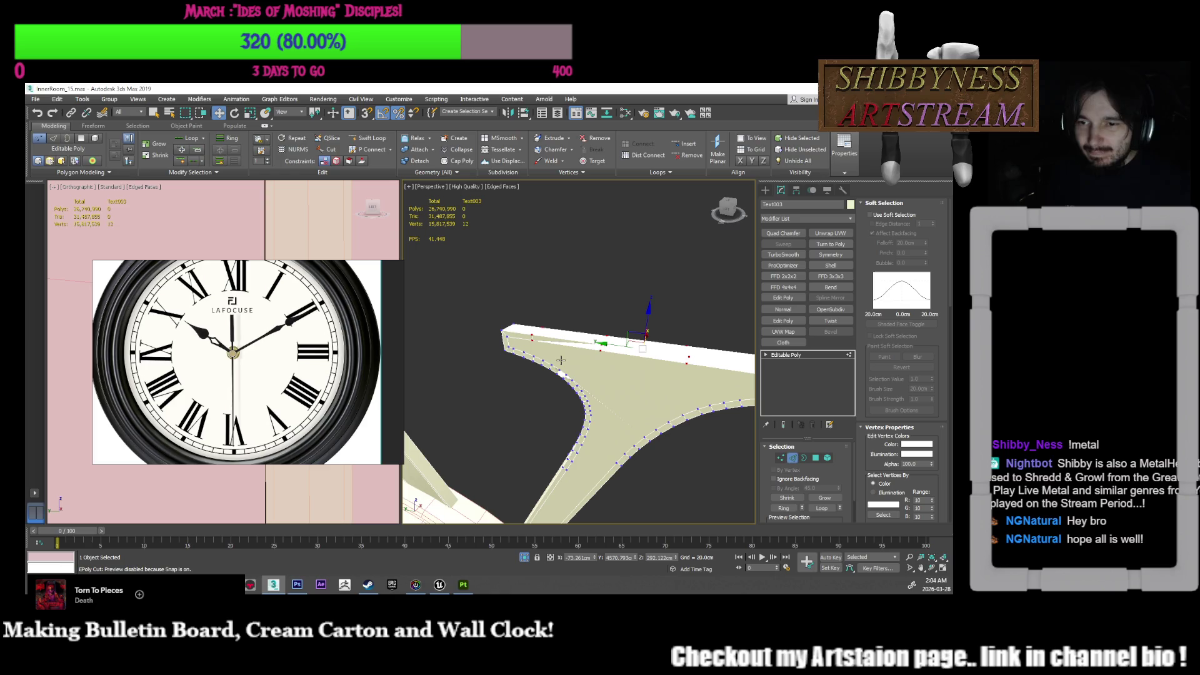
pyautogui.click(533, 341)
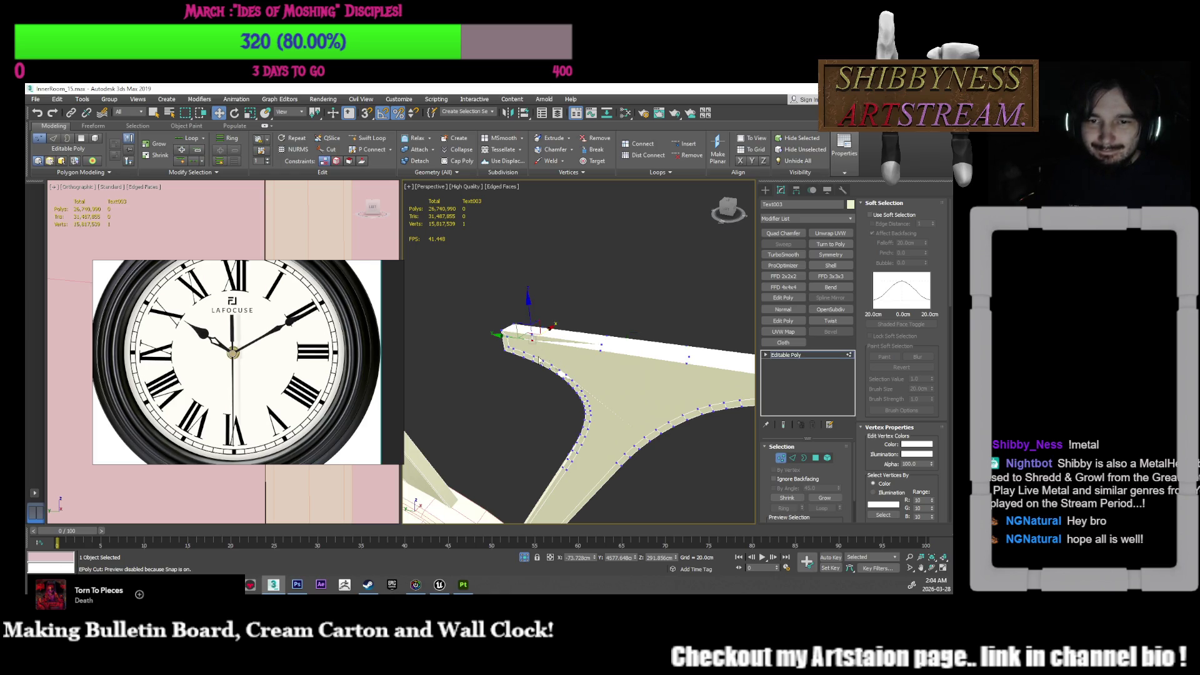
pyautogui.scroll(5, 534, 350)
pyautogui.scroll(-4, 514, 361)
pyautogui.moveTo(542, 354); pyautogui.dragTo(554, 355, button='middle')
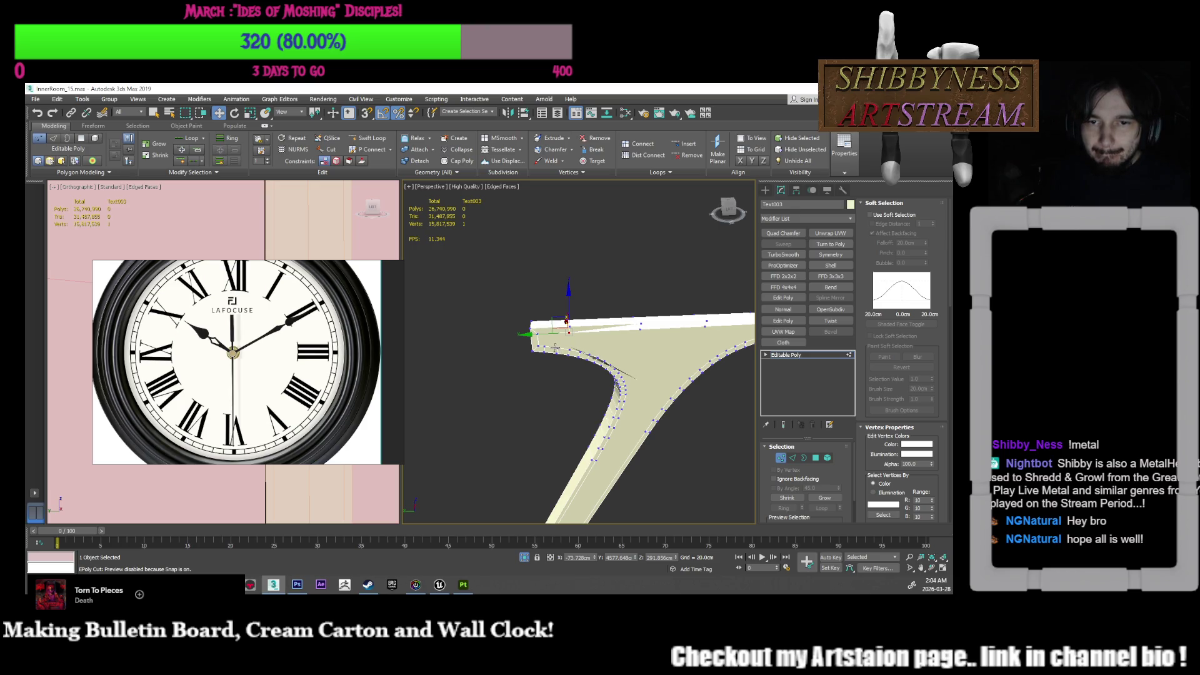
pyautogui.moveTo(597, 335); pyautogui.dragTo(539, 324, button='middle')
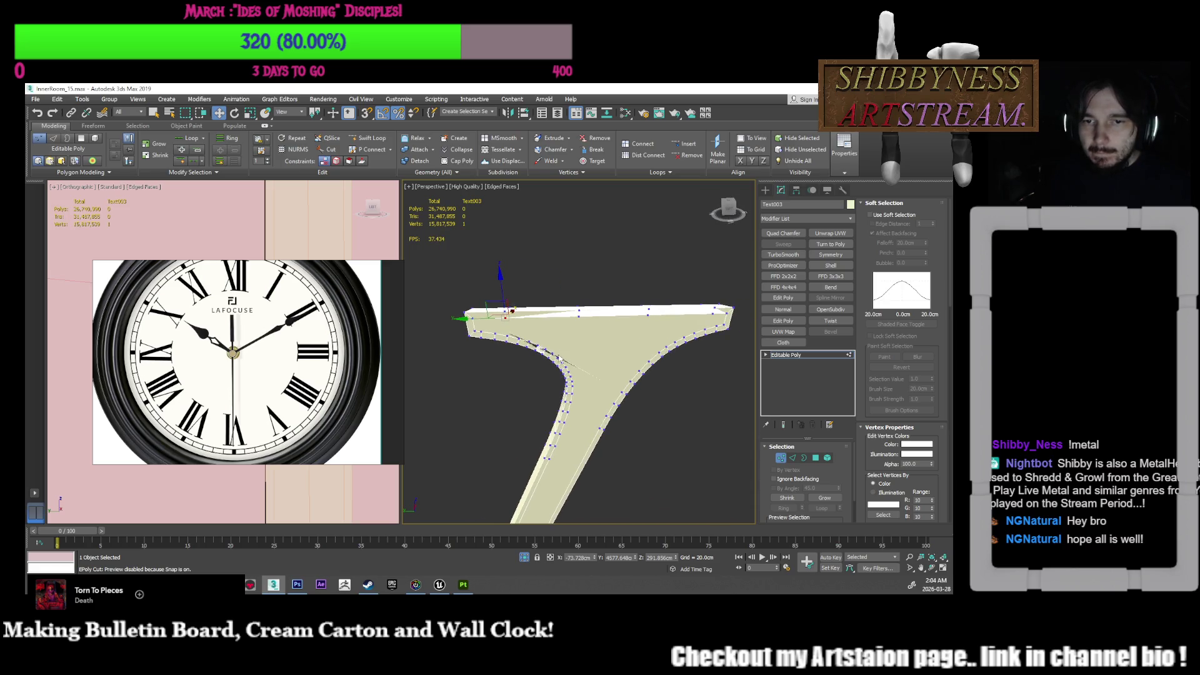
# Step: Cut new edges across the V's arm and from the inner corner to the curved edge
pyautogui.click(649, 361)
pyautogui.moveTo(681, 391); pyautogui.dragTo(659, 376, button='middle')
pyautogui.click(666, 348)
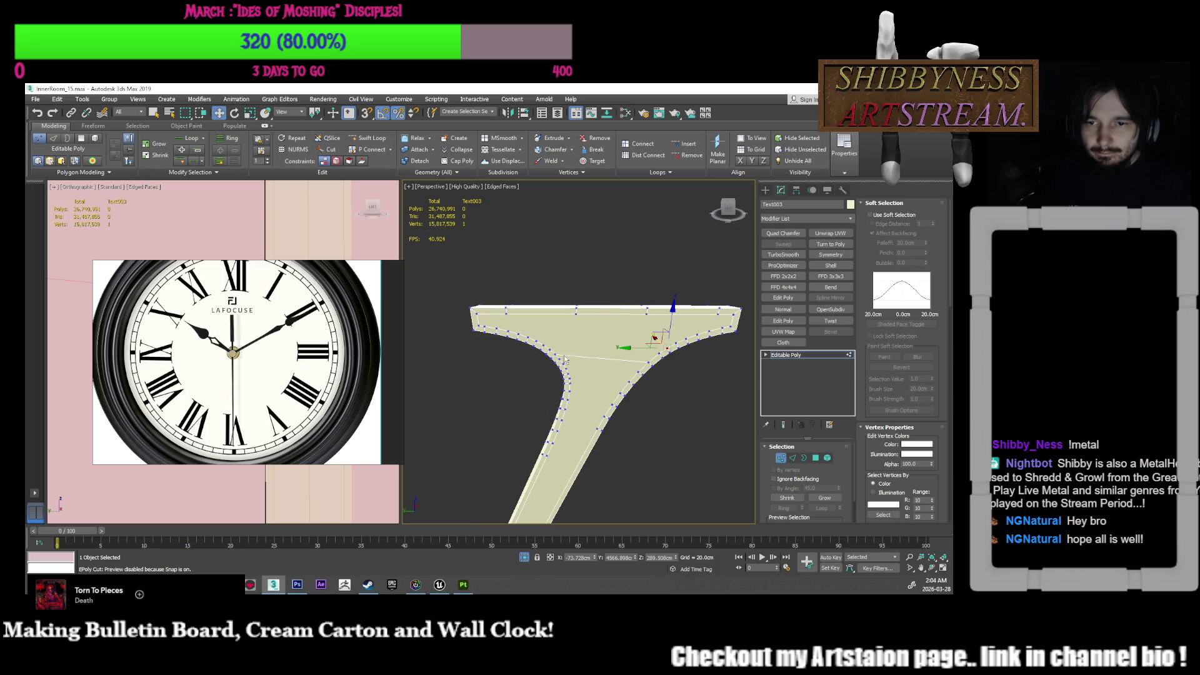
pyautogui.click(543, 347)
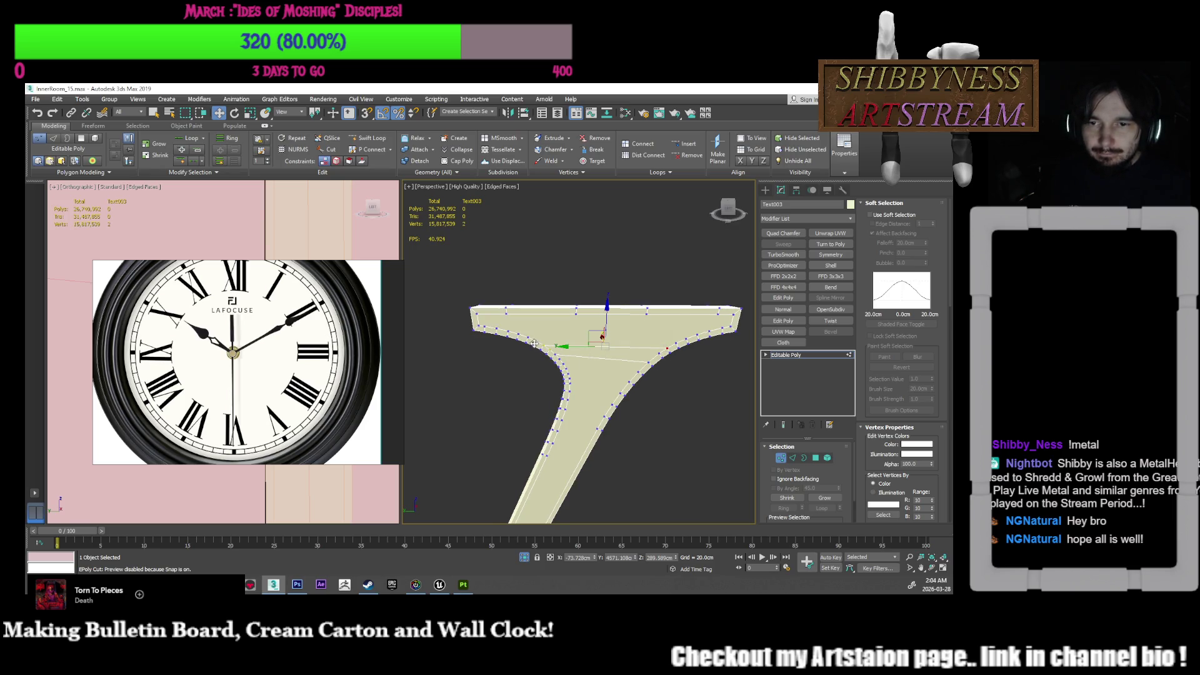
pyautogui.click(530, 338)
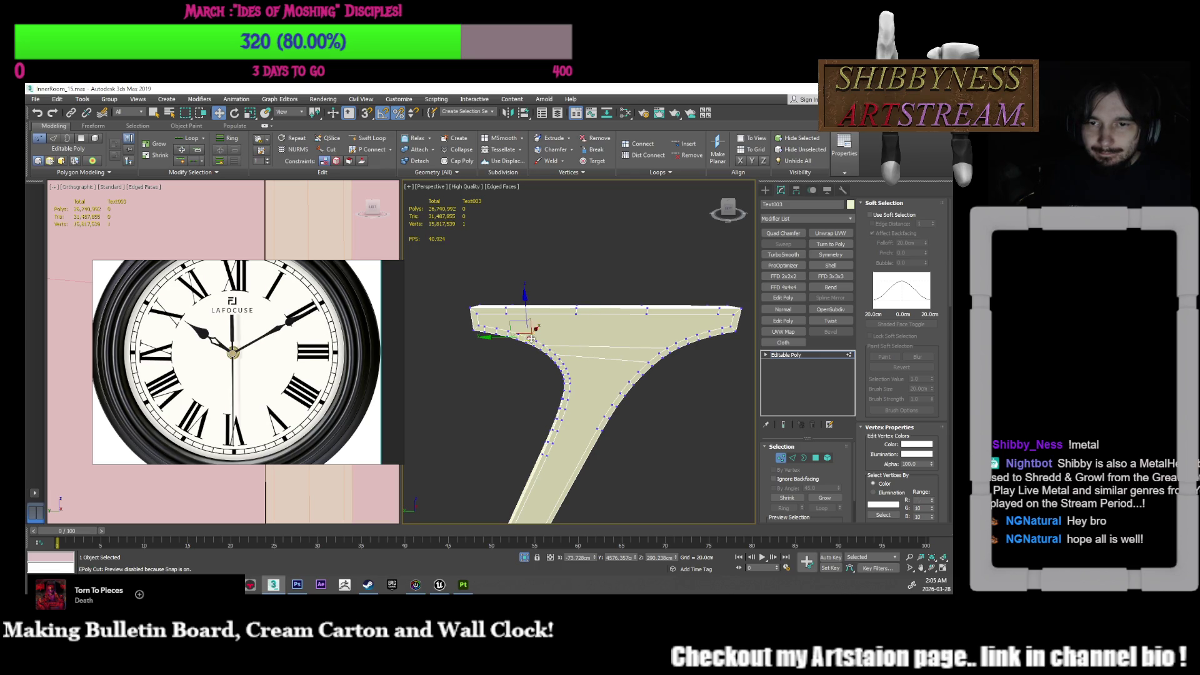
pyautogui.click(686, 339)
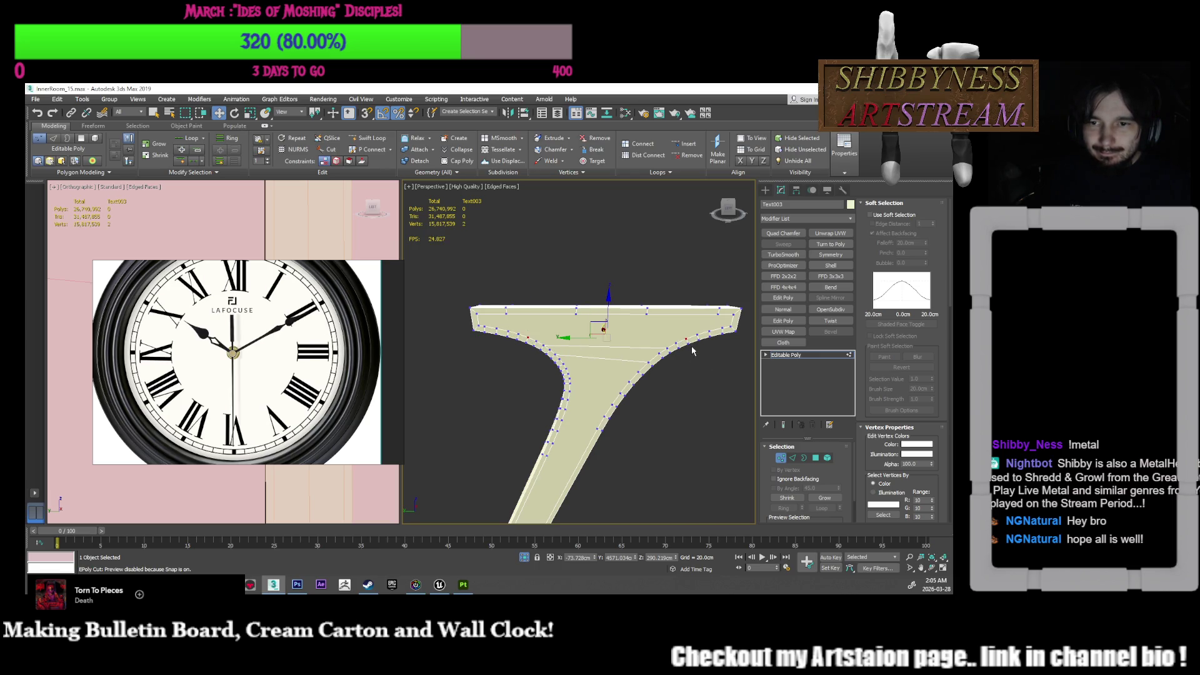
pyautogui.keyDown('alt'); pyautogui.moveTo(694, 351); pyautogui.dragTo(704, 350, button='middle'); pyautogui.keyUp('alt')
# Step: Slice two more cuts lower across the V's arm
pyautogui.click(638, 373)
pyautogui.click(564, 368)
pyautogui.keyDown('alt'); pyautogui.moveTo(597, 397); pyautogui.dragTo(631, 394, button='middle'); pyautogui.keyUp('alt')
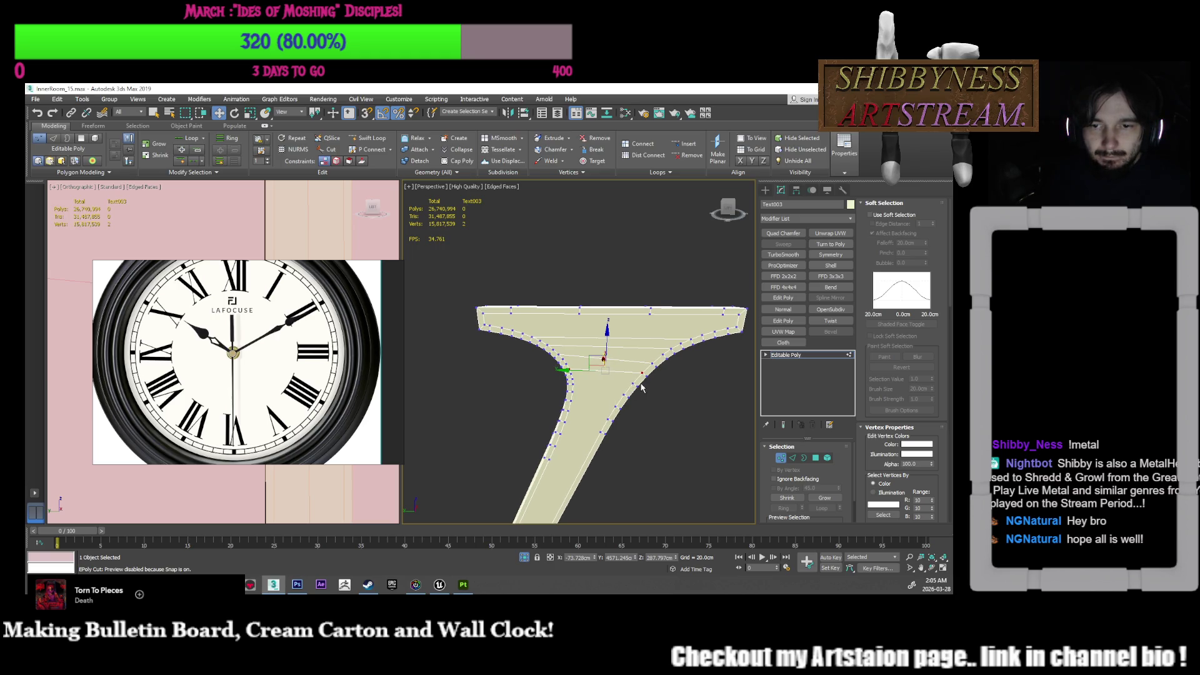
pyautogui.click(632, 382)
pyautogui.click(573, 378)
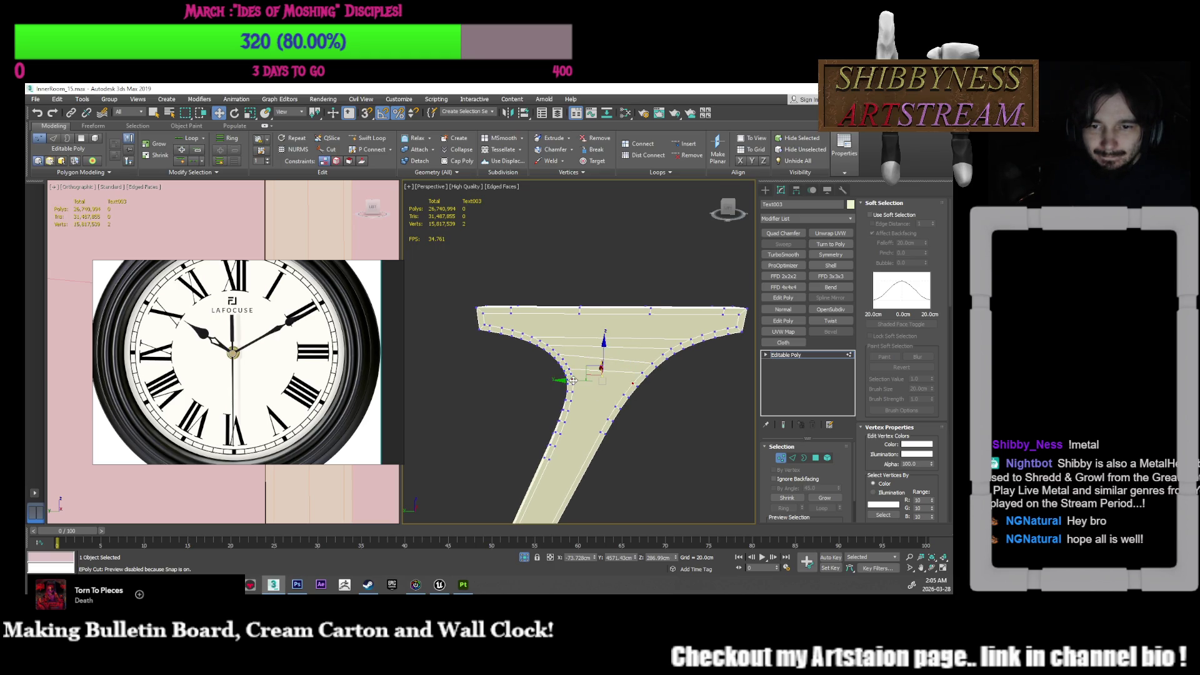
pyautogui.keyDown('alt'); pyautogui.moveTo(581, 397); pyautogui.dragTo(581, 385, button='middle'); pyautogui.keyUp('alt')
pyautogui.scroll(2, 580, 384)
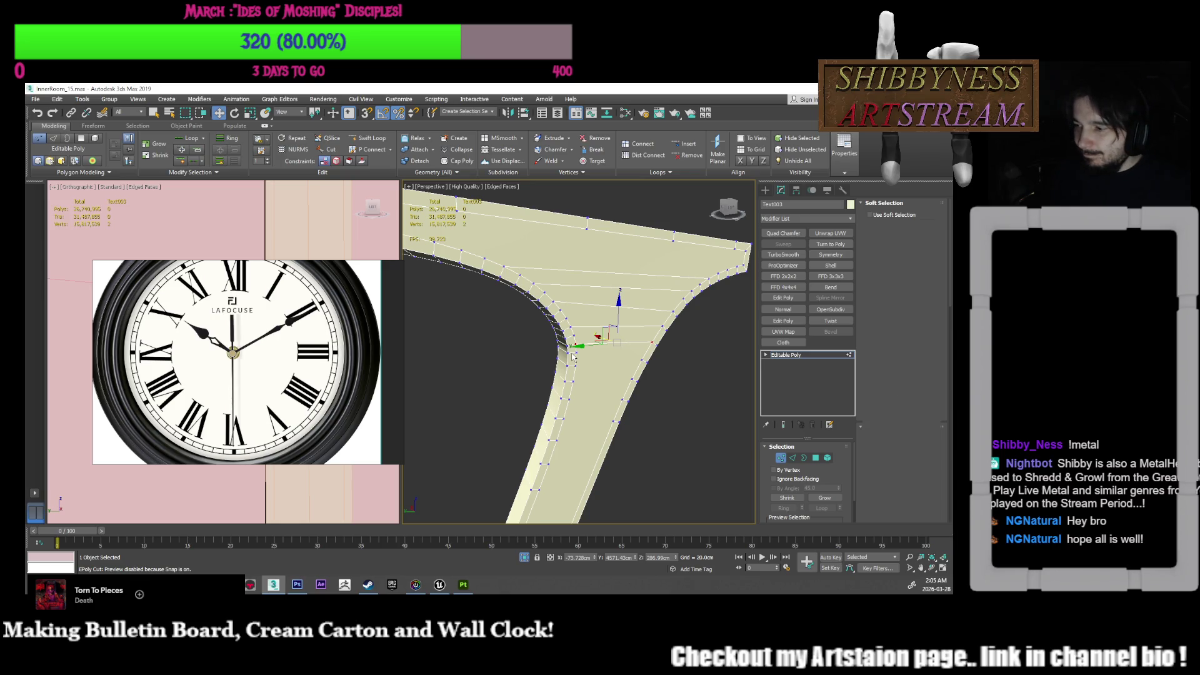
# Step: Switch to Edge mode and select an edge across the numeral's arm
pyautogui.press('2')
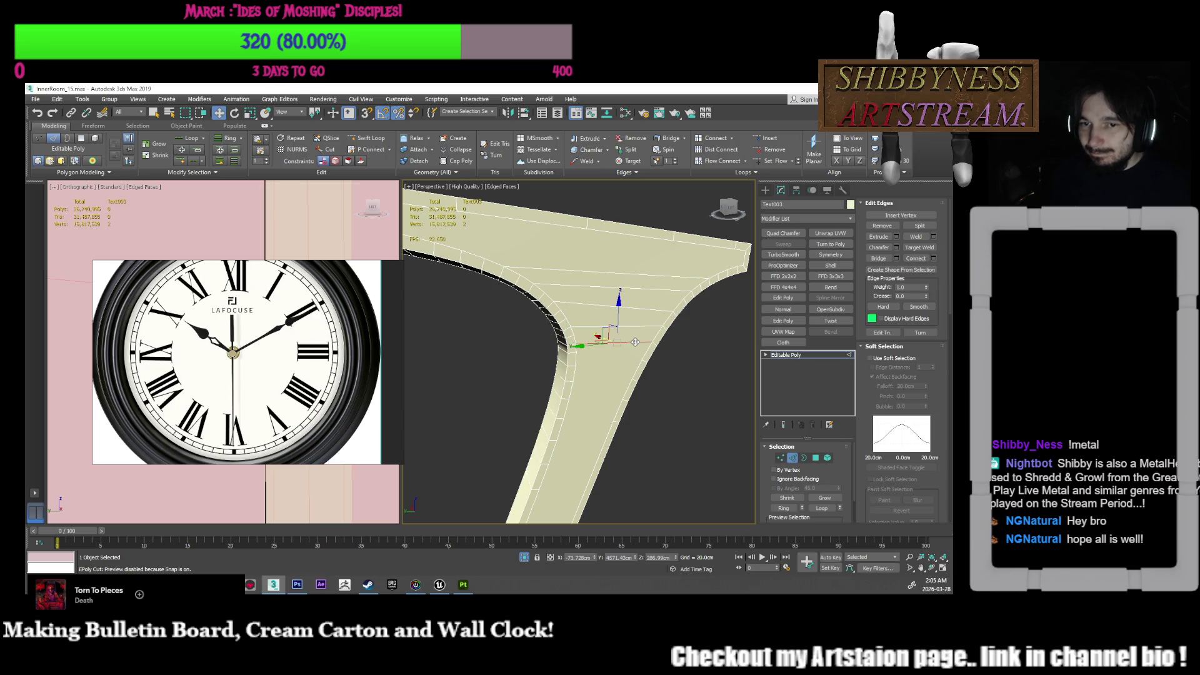
pyautogui.click(661, 347)
pyautogui.keyDown('alt'); pyautogui.moveTo(656, 349); pyautogui.dragTo(646, 358, button='middle'); pyautogui.keyUp('alt')
pyautogui.scroll(3, 646, 358)
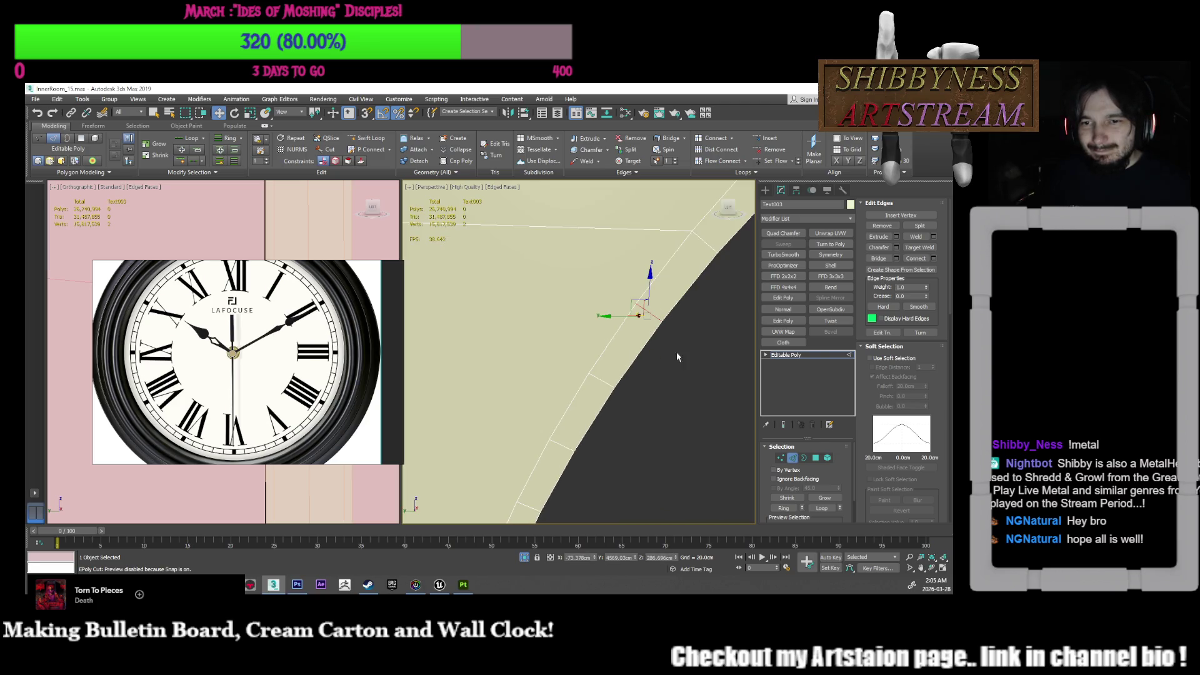
pyautogui.scroll(-3, 691, 353)
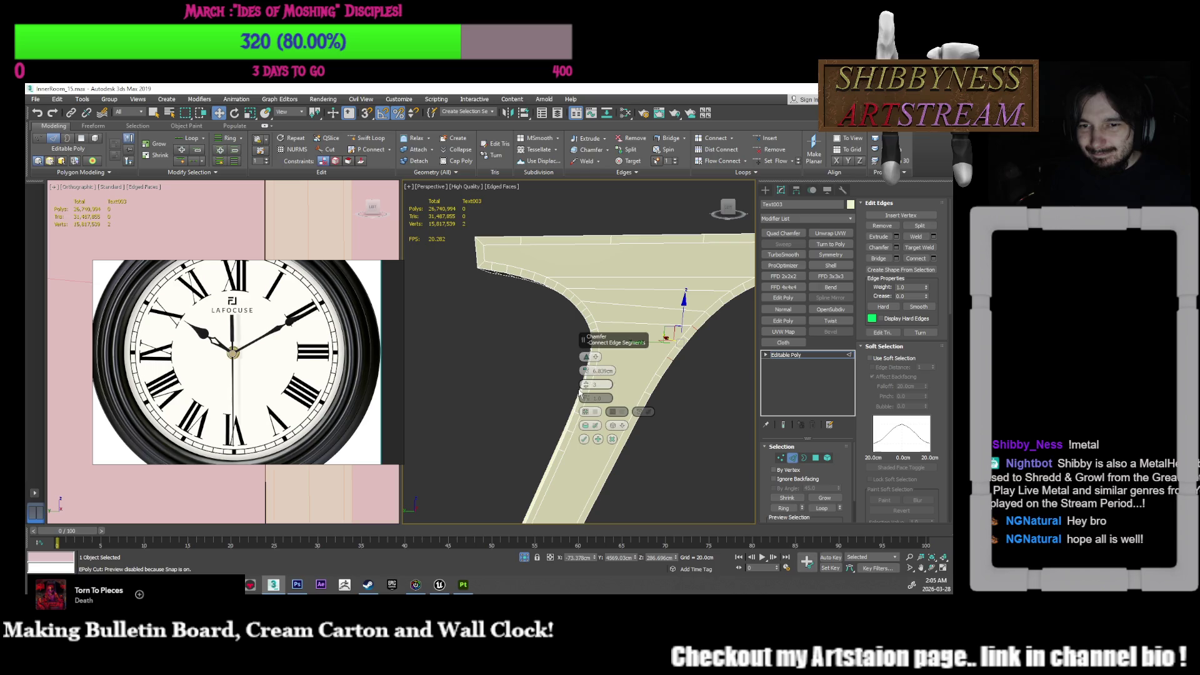
# Step: Chamfer the selected V edges at about 1.348cm and orbit to inspect the result
pyautogui.rightClick(584, 386)
pyautogui.rightClick(586, 371)
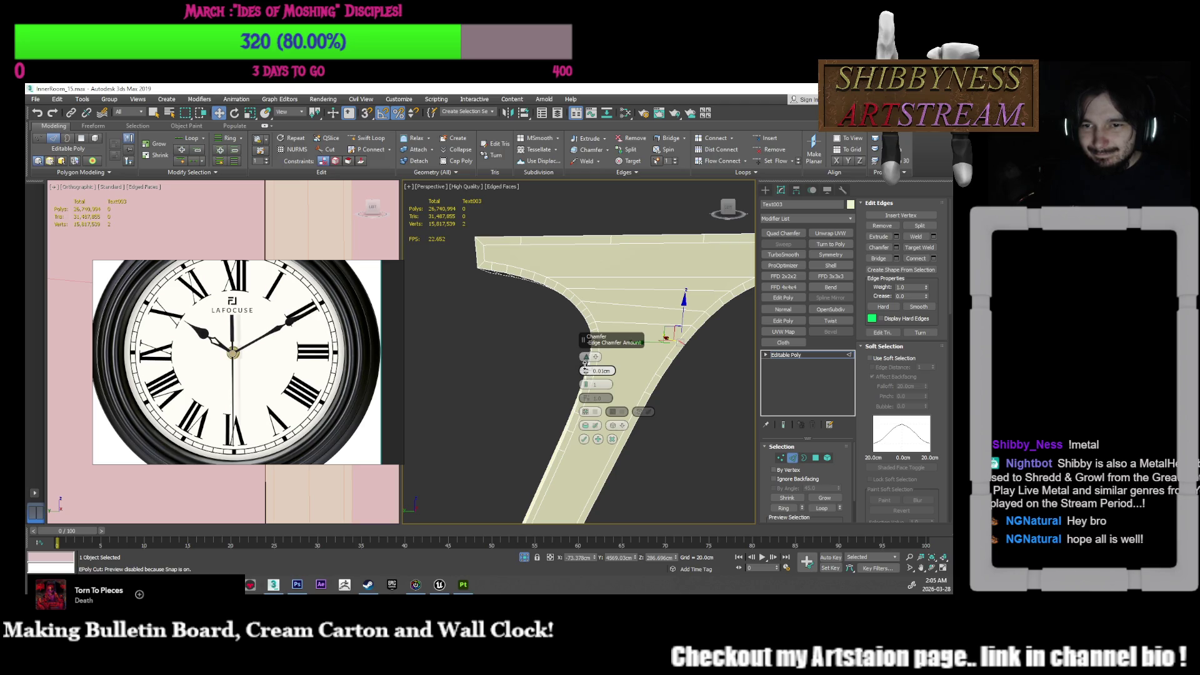
pyautogui.moveTo(582, 377)
pyautogui.mouseDown()
pyautogui.moveTo(594, 340)
pyautogui.moveTo(586, 374)
pyautogui.mouseUp()
pyautogui.moveTo(599, 327); pyautogui.dragTo(612, 444)
pyautogui.click(612, 440)
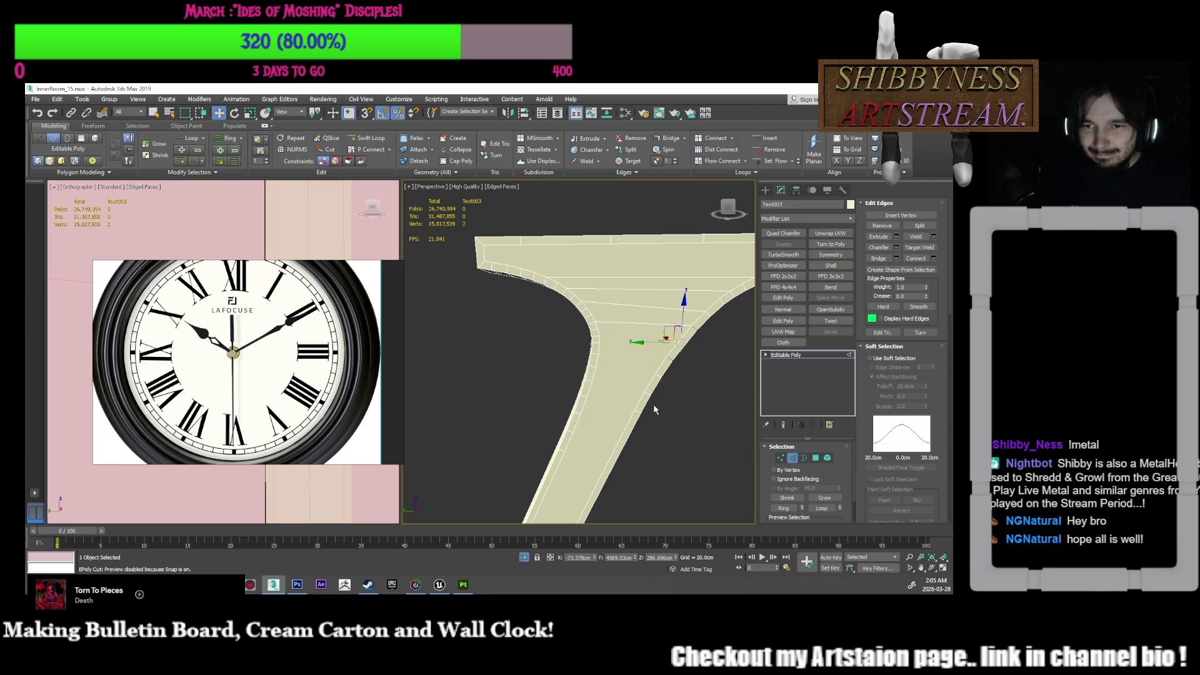
pyautogui.moveTo(674, 417)
pyautogui.keyDown('alt'); pyautogui.mouseDown(button='middle')
pyautogui.moveTo(640, 376)
pyautogui.moveTo(695, 355)
pyautogui.mouseUp(button='middle'); pyautogui.keyUp('alt')
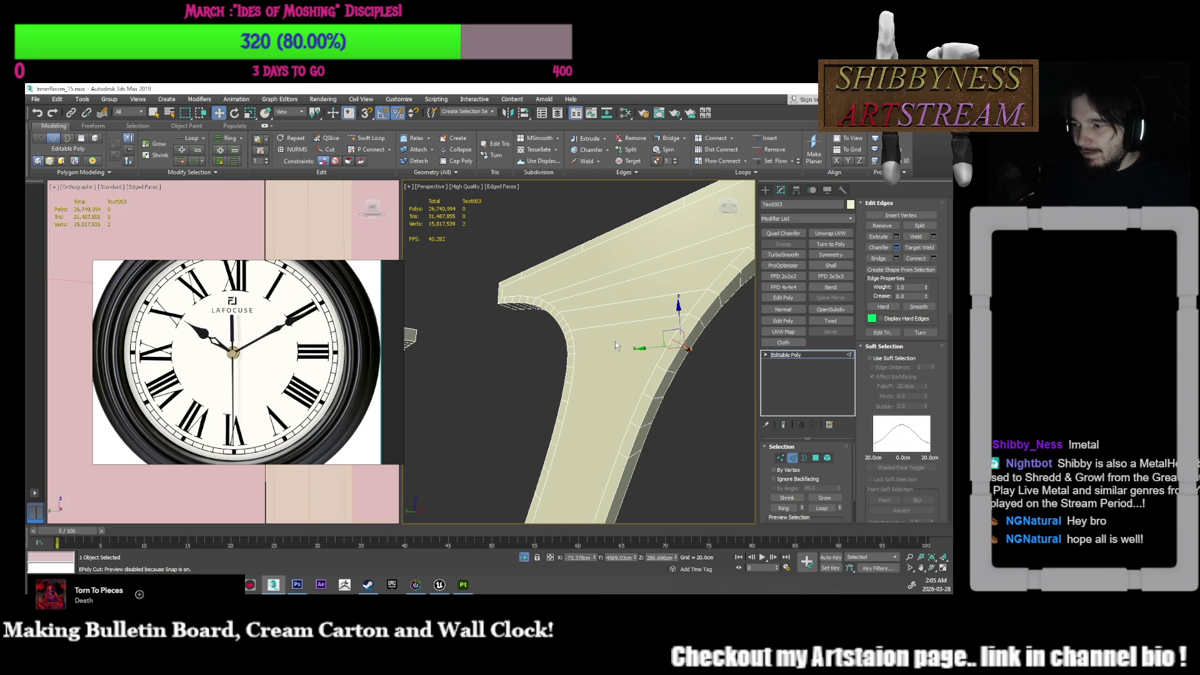
# Step: Re-chamfer the edges at 0.5cm and review the V from another angle
pyautogui.hotkey('ctrl', 'shift', 'c')
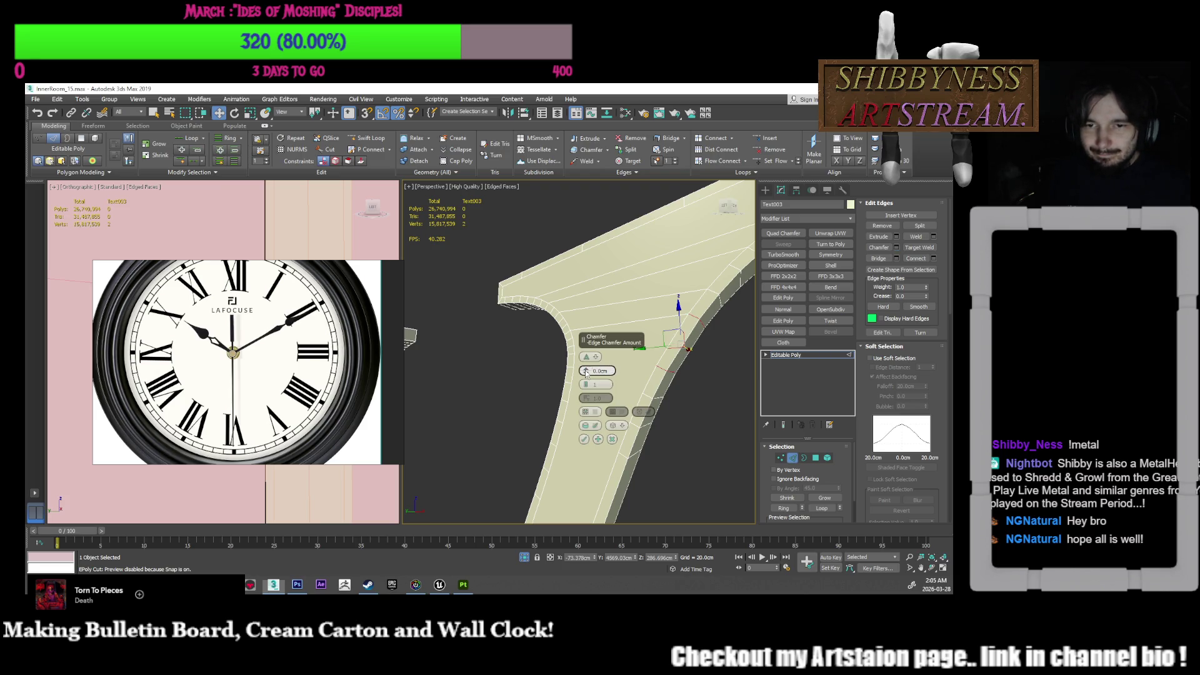
pyautogui.moveTo(584, 371); pyautogui.dragTo(585, 385)
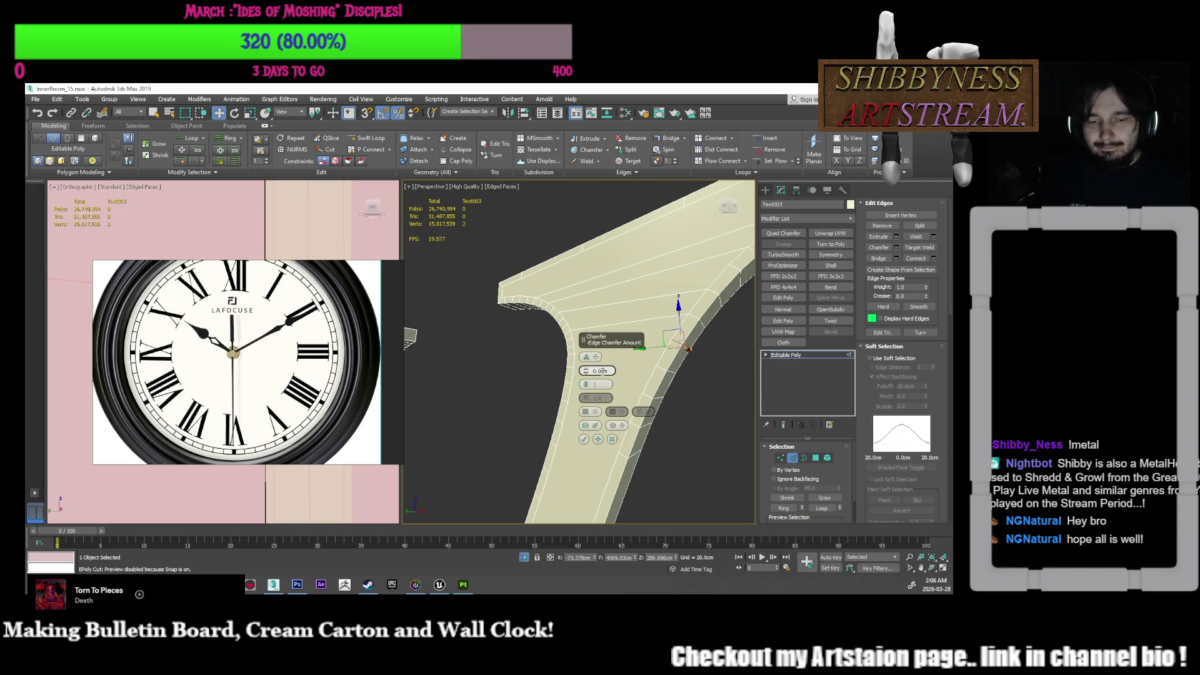
pyautogui.write('0.5')
pyautogui.press('Return')
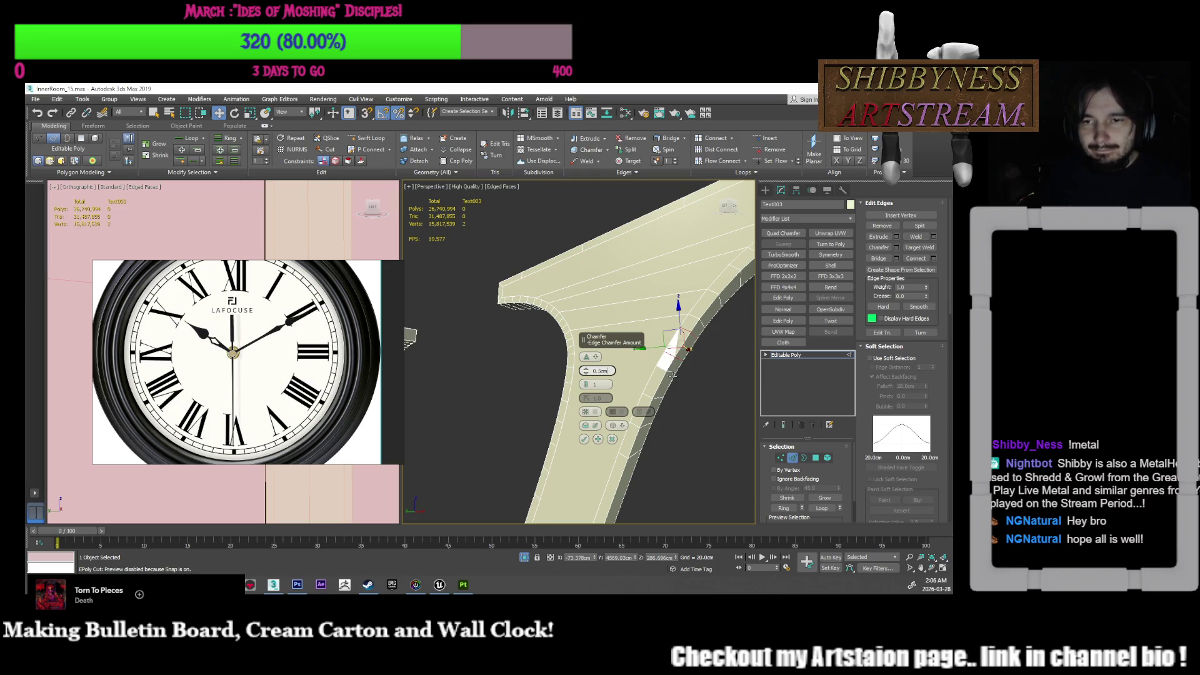
pyautogui.click(585, 440)
pyautogui.click(665, 408)
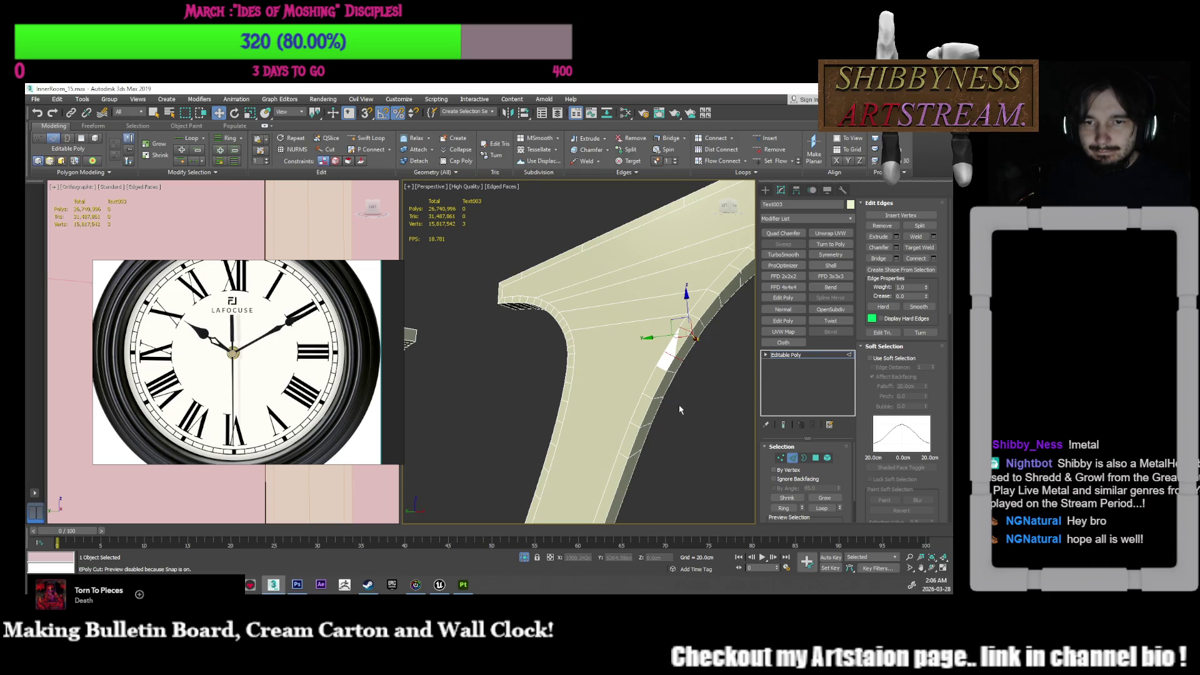
pyautogui.moveTo(686, 414)
pyautogui.keyDown('alt'); pyautogui.mouseDown(button='middle')
pyautogui.moveTo(700, 415)
pyautogui.moveTo(685, 415)
pyautogui.moveTo(658, 355)
pyautogui.moveTo(631, 341)
pyautogui.moveTo(613, 362)
pyautogui.moveTo(624, 326)
pyautogui.mouseUp(button='middle'); pyautogui.keyUp('alt')
pyautogui.scroll(-5, 694, 410)
pyautogui.scroll(3, 653, 319)
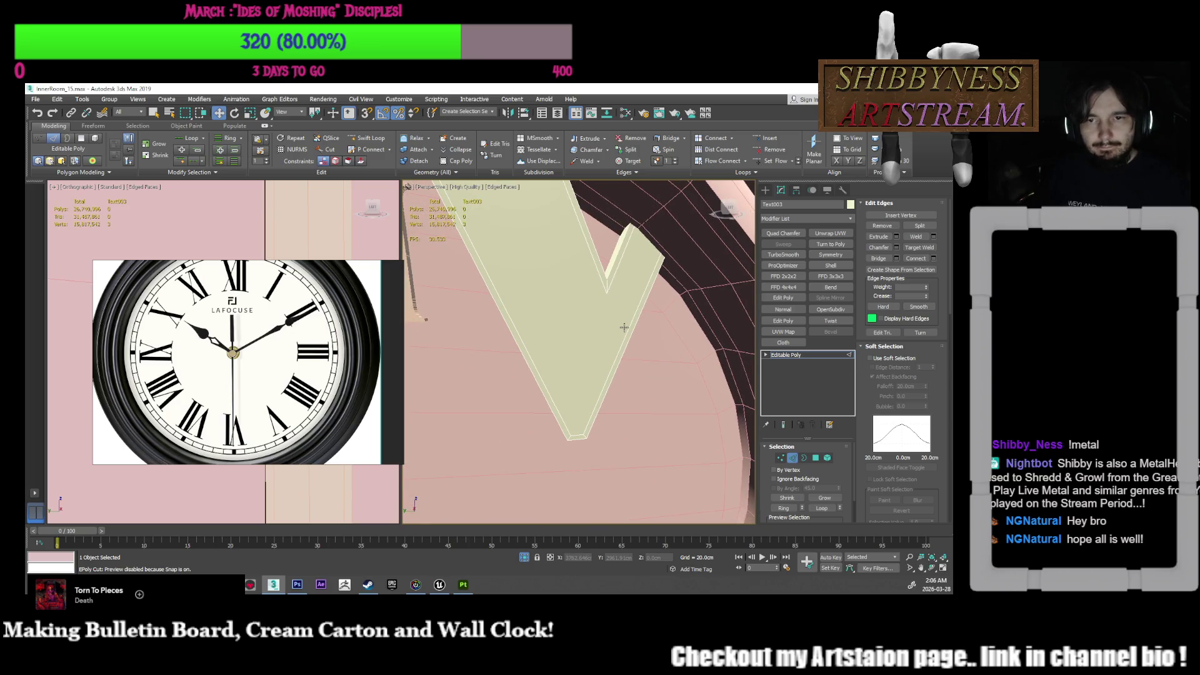
# Step: Stop cutting, then select the clock wall behind the numeral in edge editing
pyautogui.rightClick(606, 288)
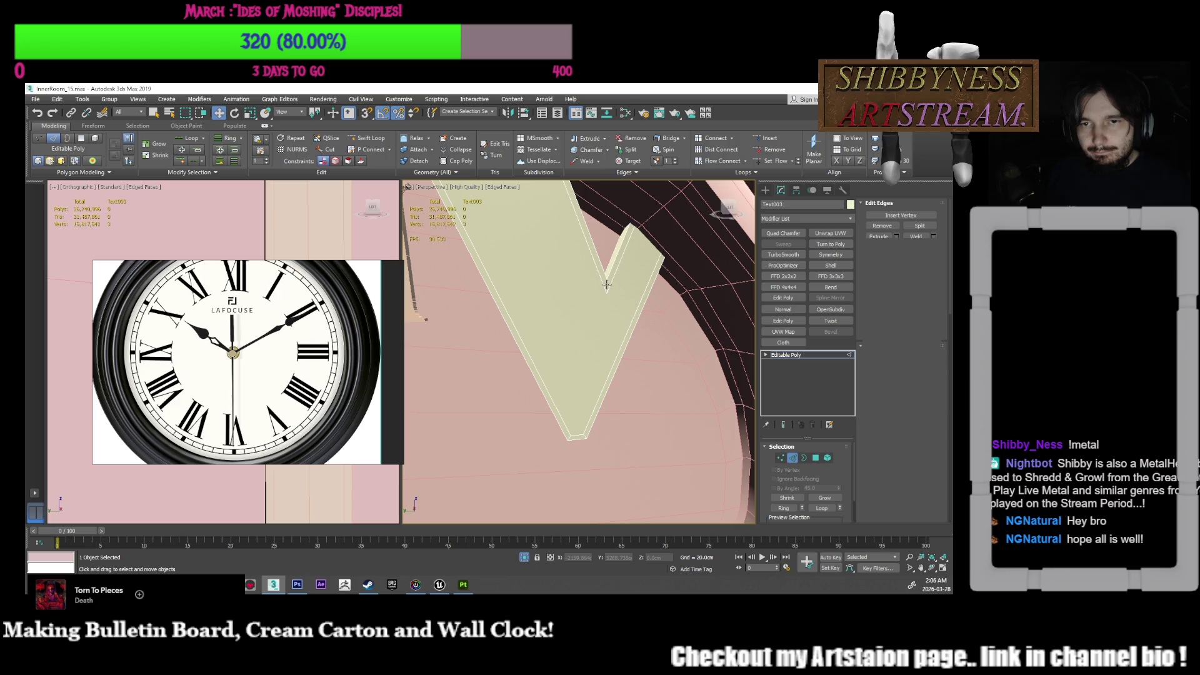
pyautogui.press('2')
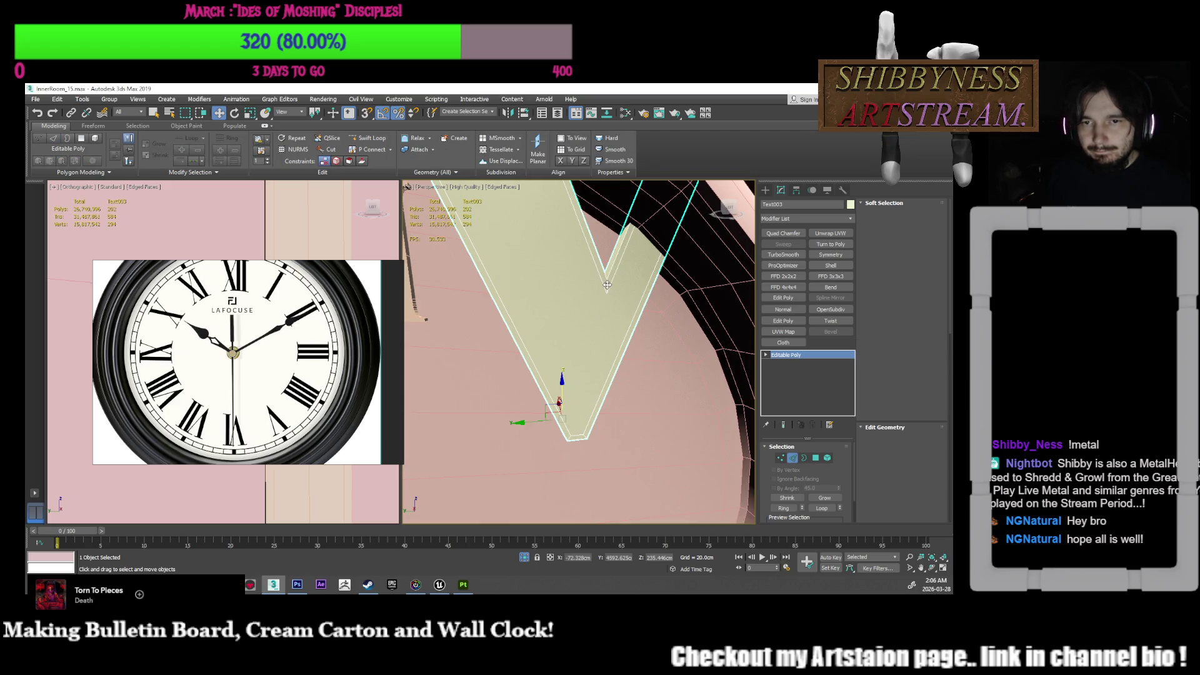
pyautogui.click(798, 462)
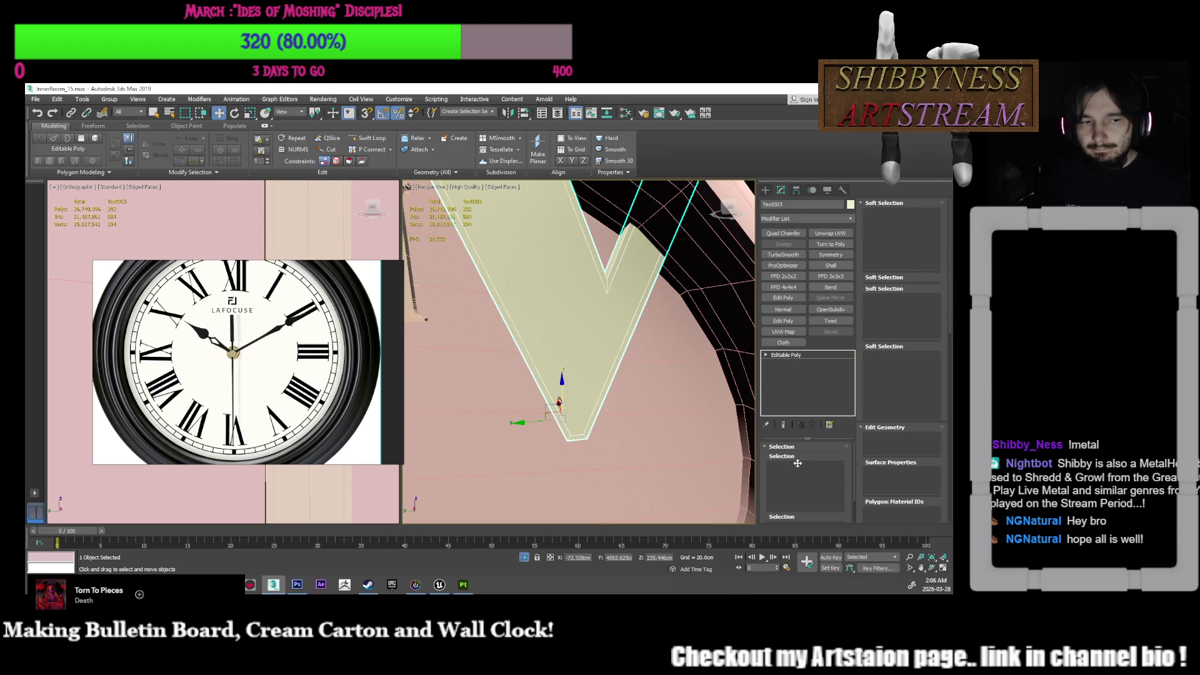
pyautogui.click(675, 396)
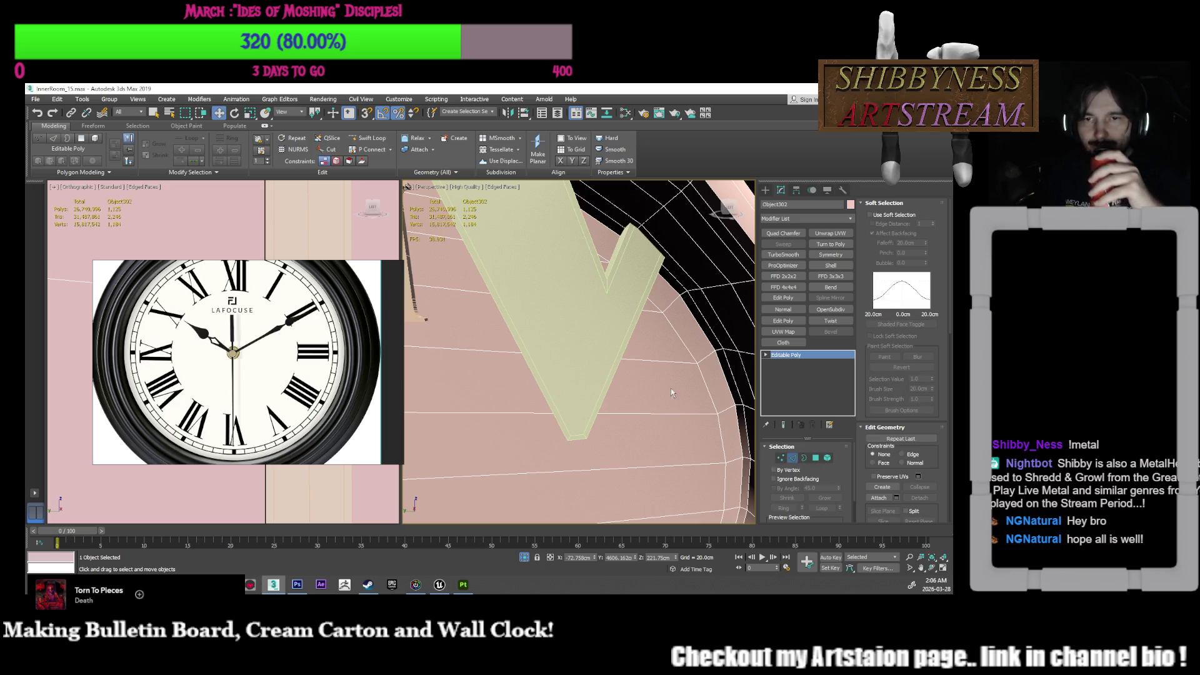
pyautogui.click(792, 459)
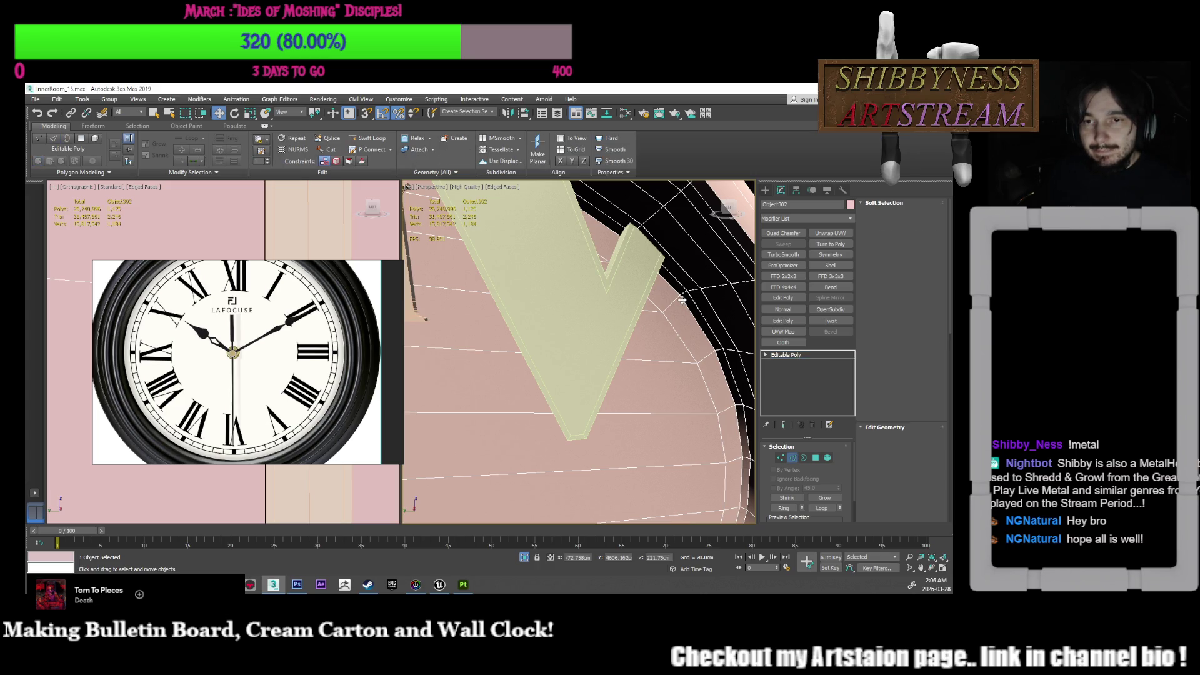
pyautogui.moveTo(683, 303); pyautogui.dragTo(653, 340, button='middle')
pyautogui.scroll(-3, 537, 409)
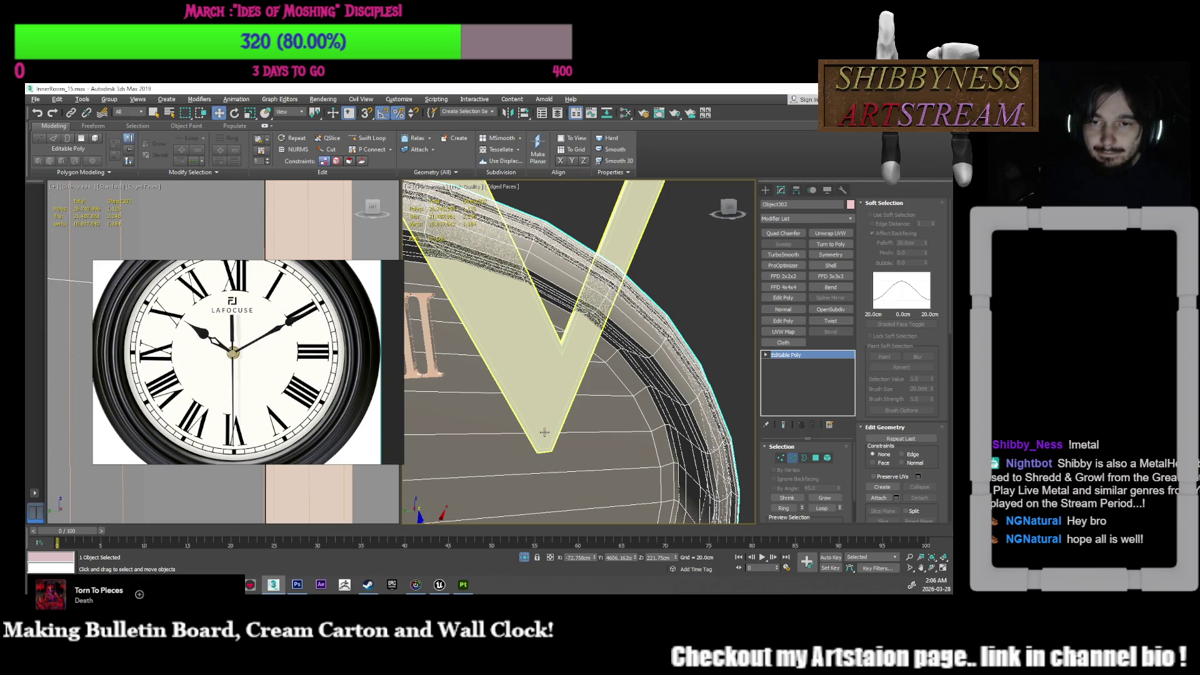
# Step: Select the V numeral, enter Edge mode, and pick the edge at its inner corner
pyautogui.click(555, 353)
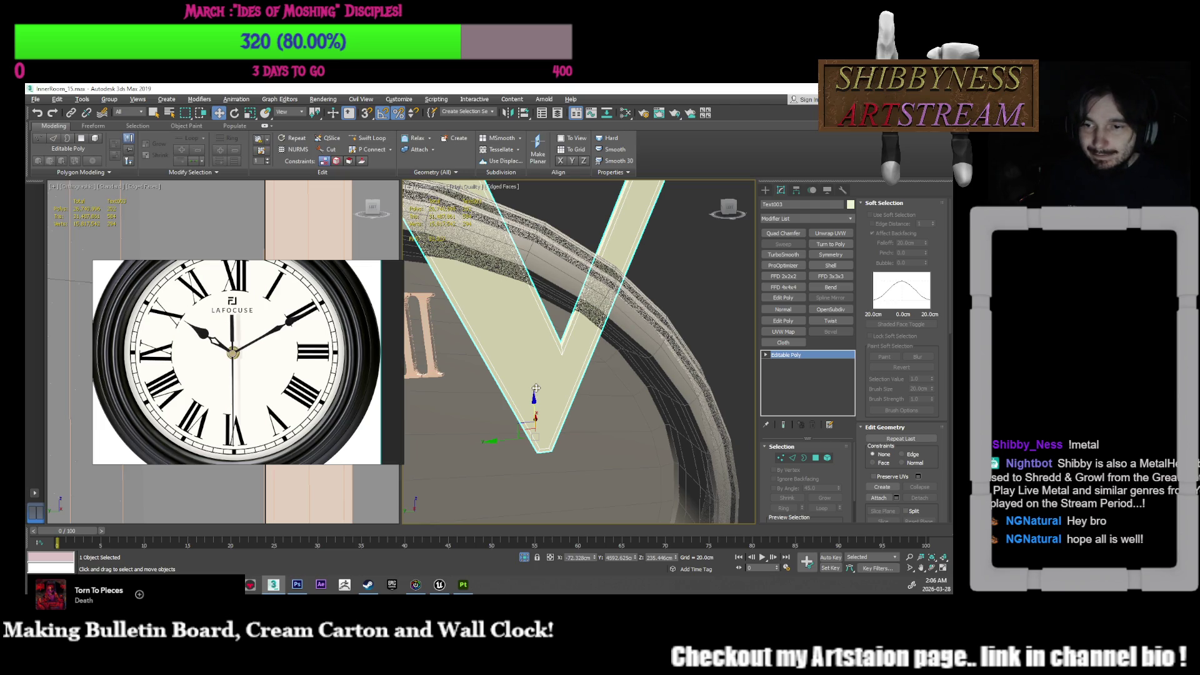
pyautogui.moveTo(544, 386); pyautogui.dragTo(553, 388, button='middle')
pyautogui.scroll(2, 573, 354)
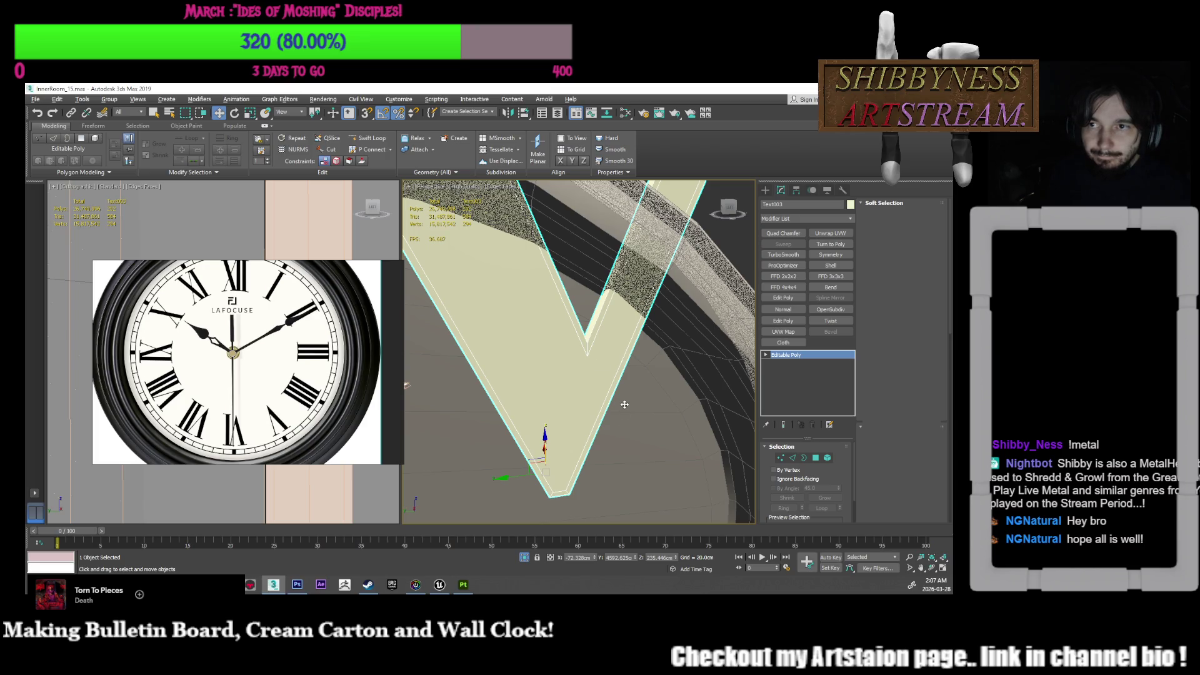
pyautogui.press('2')
pyautogui.hotkey('alt', 'c')
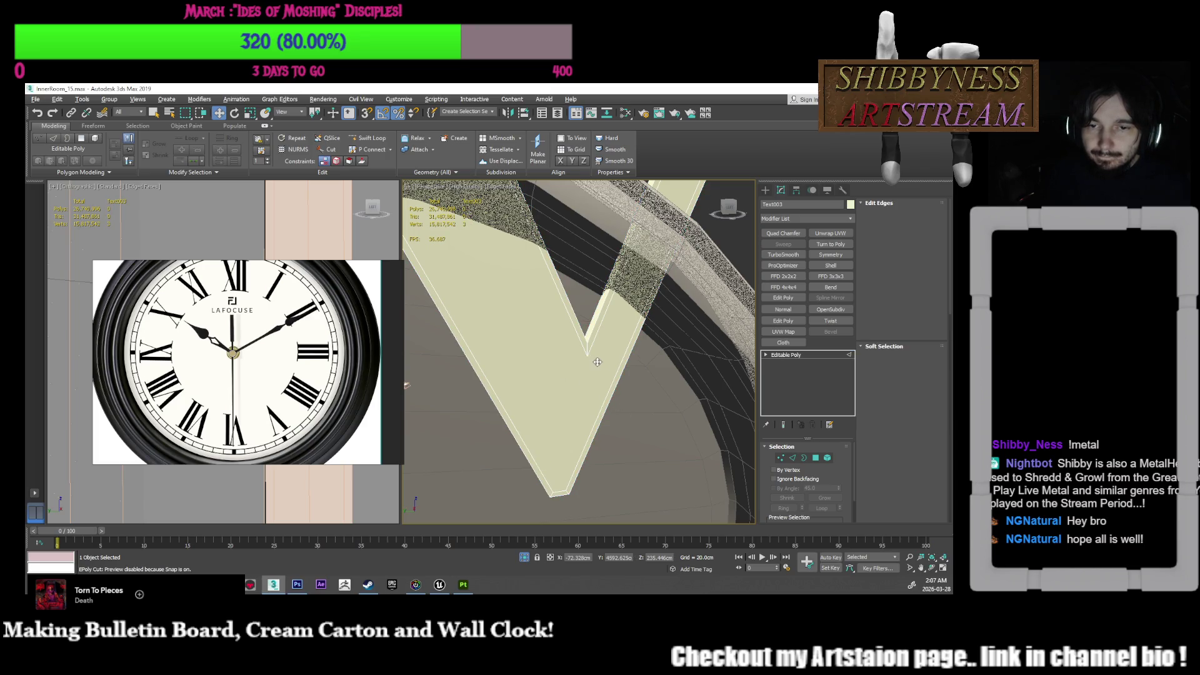
pyautogui.click(588, 347)
pyautogui.moveTo(588, 346)
pyautogui.keyDown('alt'); pyautogui.mouseDown(button='middle')
pyautogui.moveTo(593, 381)
pyautogui.moveTo(578, 334)
pyautogui.moveTo(590, 362)
pyautogui.mouseUp(button='middle'); pyautogui.keyUp('alt')
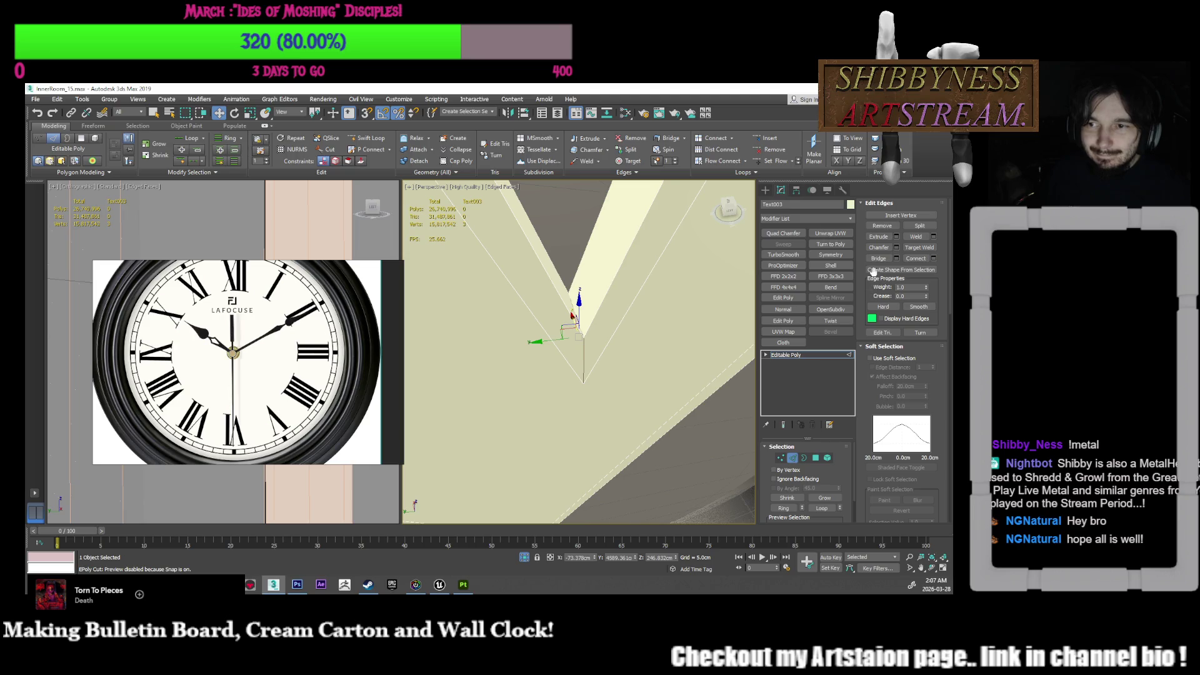
# Step: Chamfer the V's inner-corner edge to 0.449cm through the Chamfer settings caddy
pyautogui.hotkey('ctrl', 'shift', 'c')
pyautogui.moveTo(581, 358); pyautogui.dragTo(584, 359)
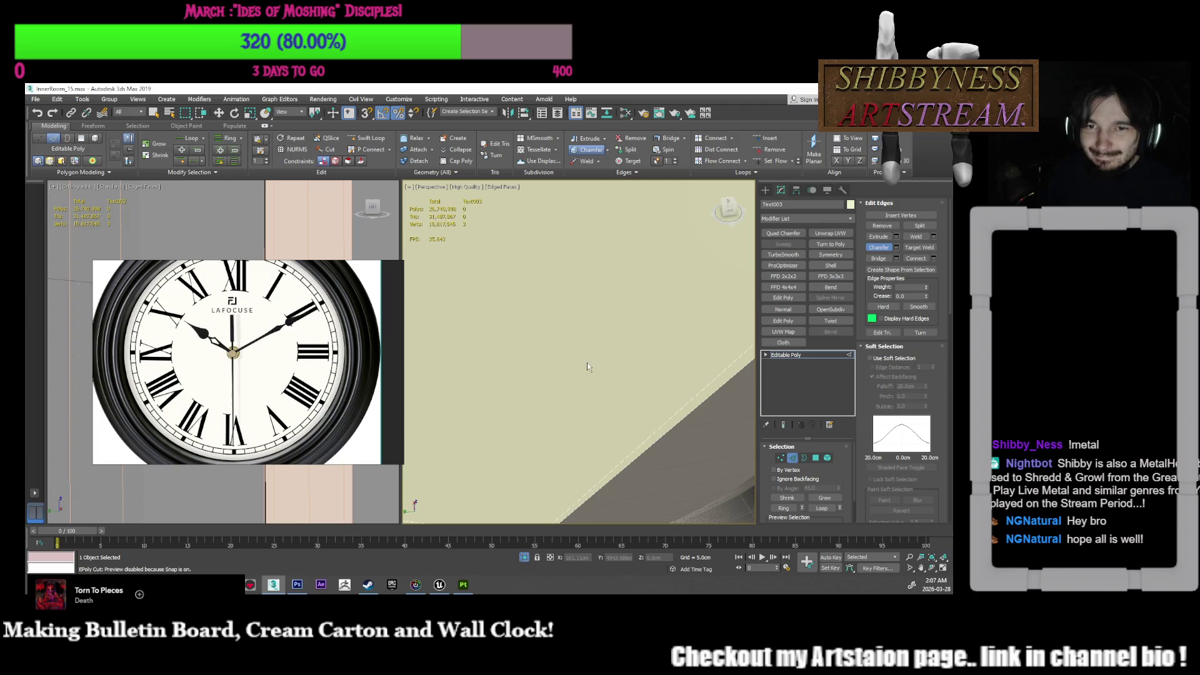
pyautogui.scroll(-5, 586, 370)
pyautogui.rightClick(594, 366)
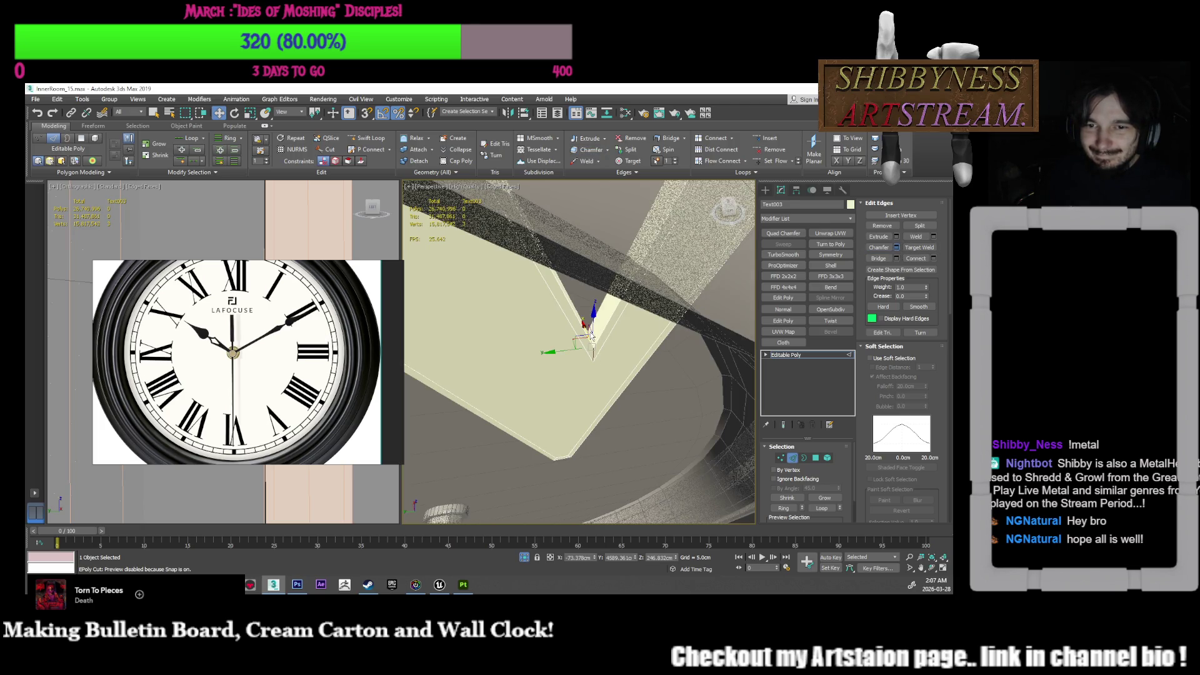
pyautogui.rightClick(582, 362)
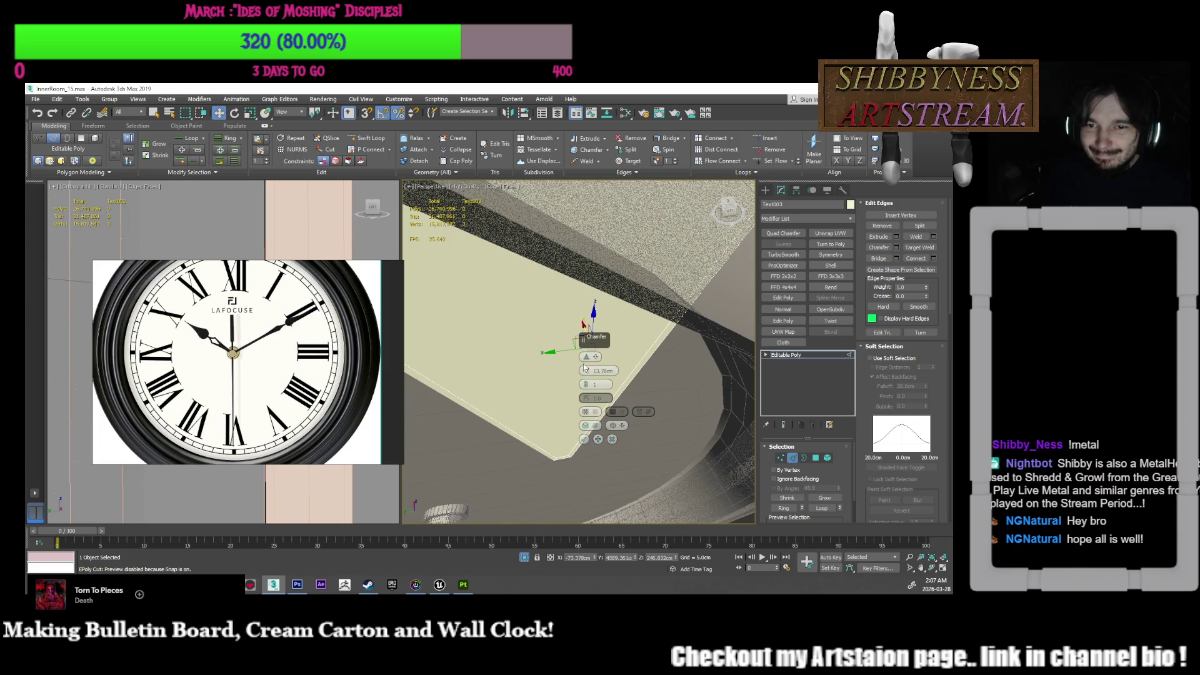
pyautogui.click(681, 294)
pyautogui.moveTo(586, 373); pyautogui.dragTo(585, 370)
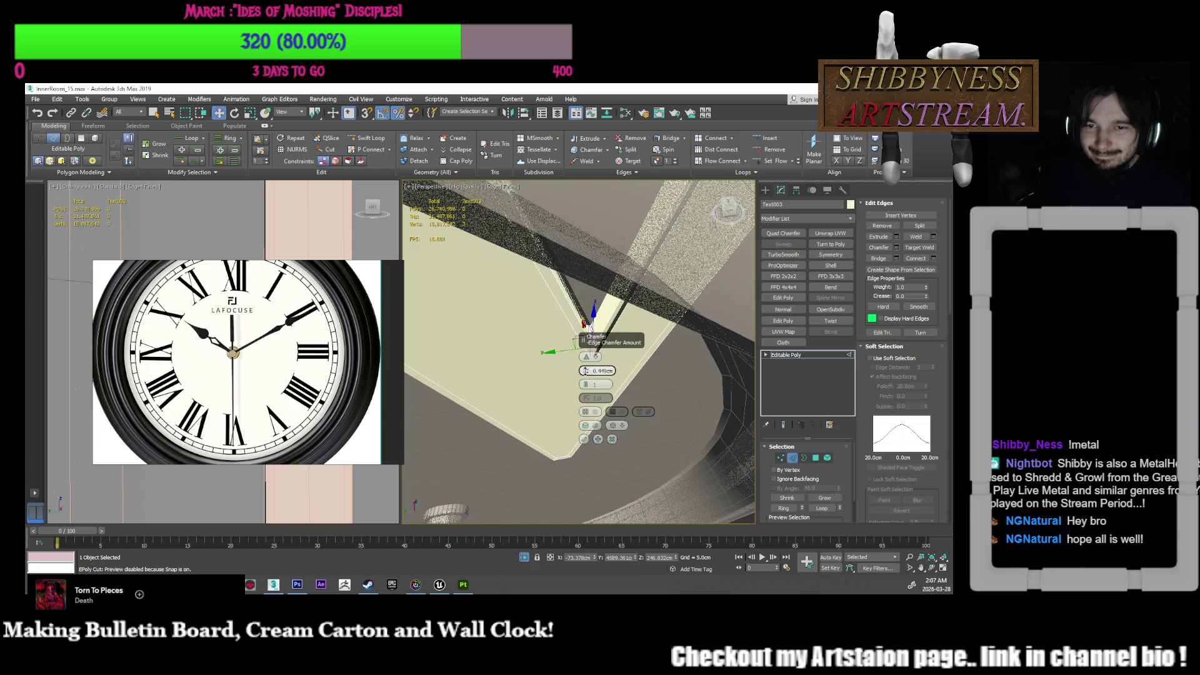
pyautogui.click(584, 438)
pyautogui.click(604, 376)
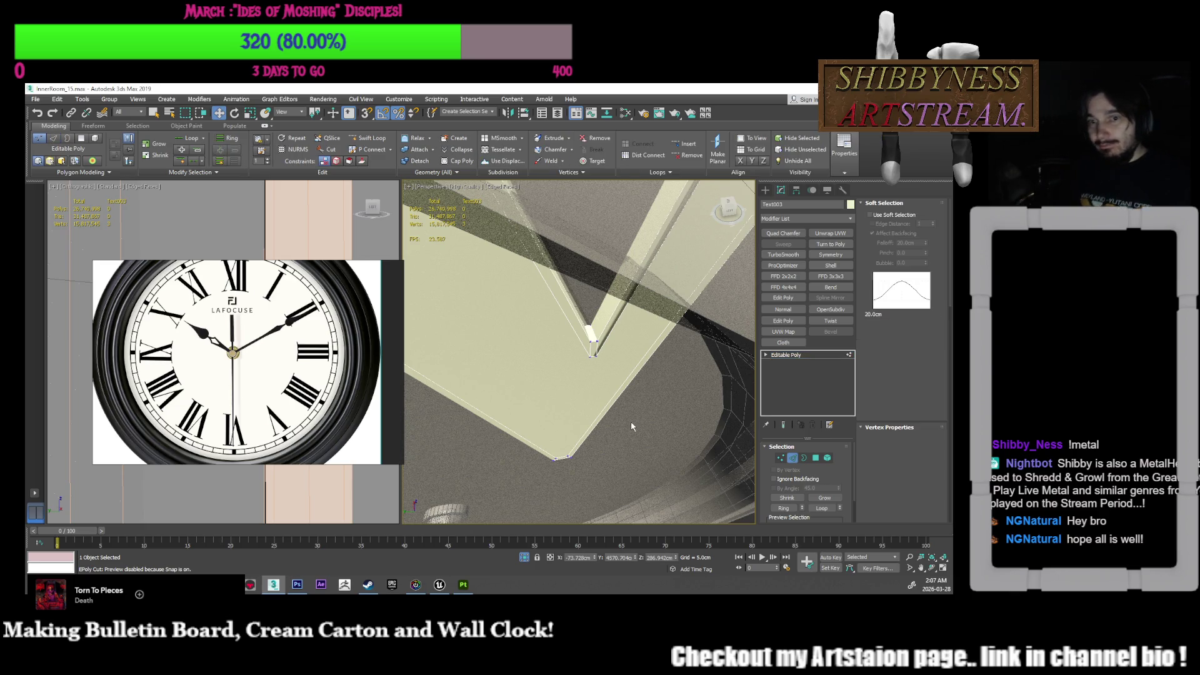
pyautogui.click(556, 459)
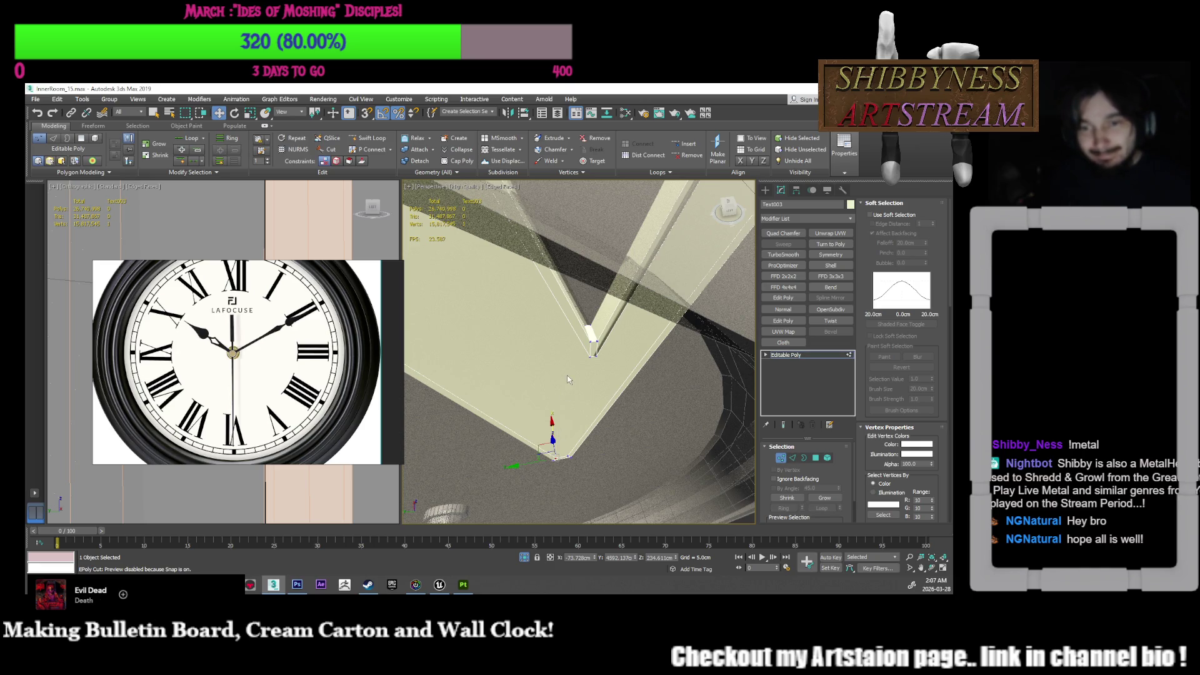
pyautogui.click(597, 355)
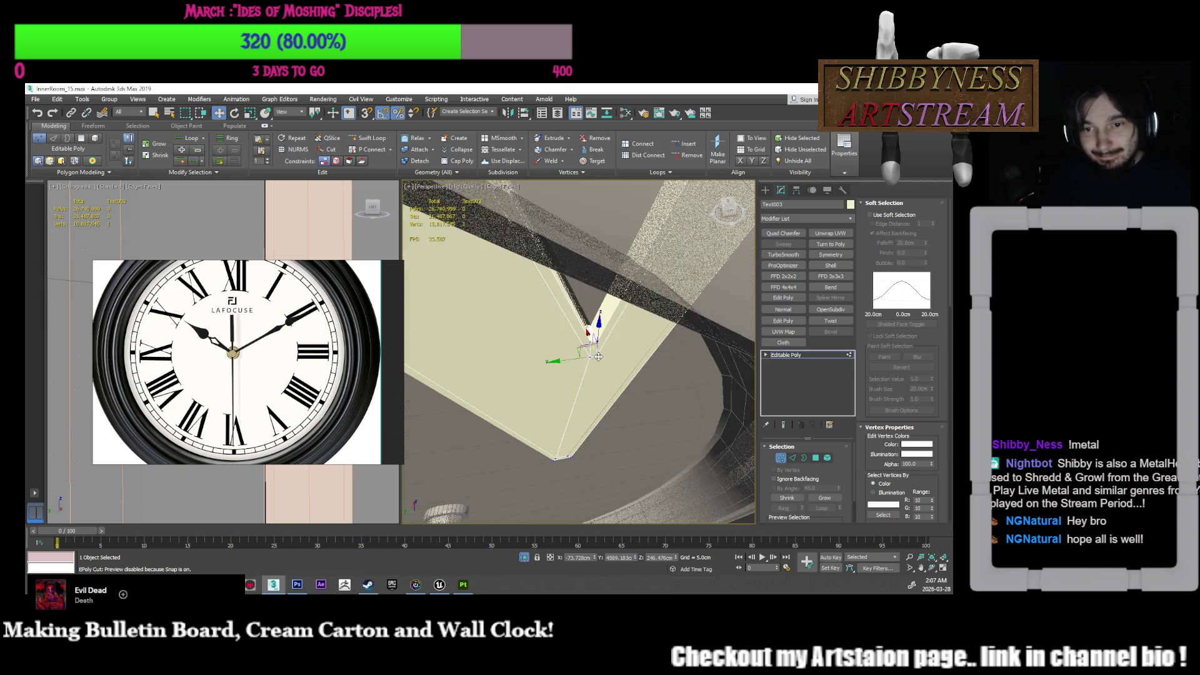
pyautogui.click(569, 454)
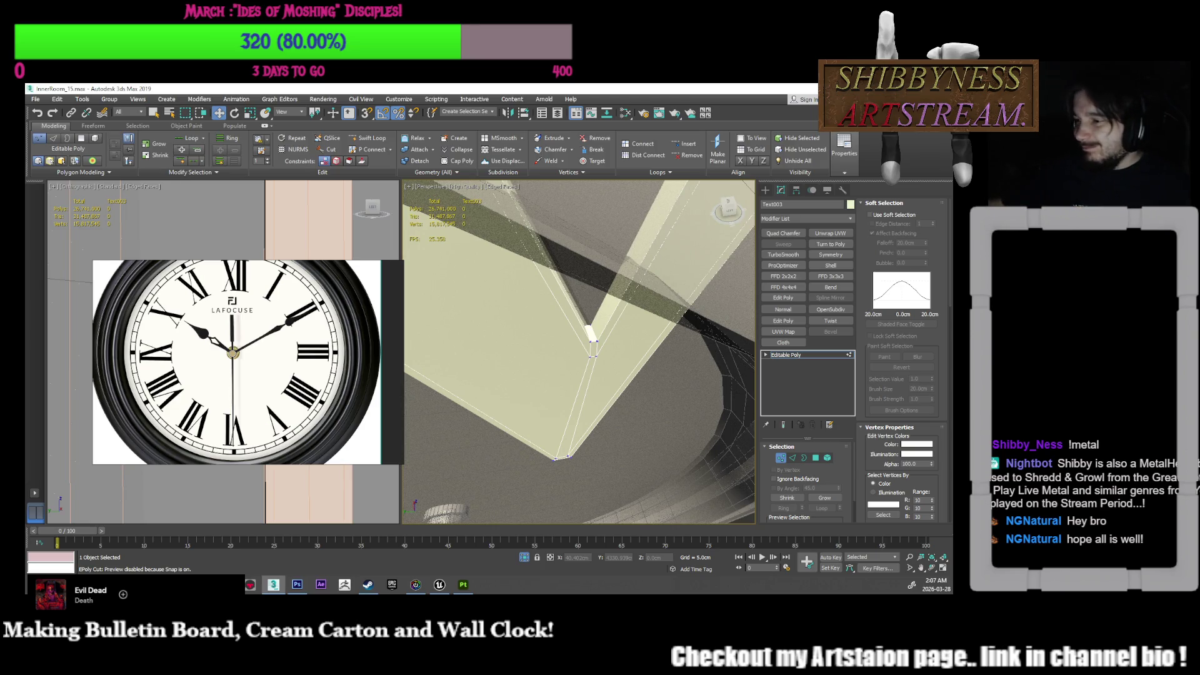
pyautogui.moveTo(597, 370)
pyautogui.keyDown('alt'); pyautogui.mouseDown(button='middle')
pyautogui.moveTo(613, 361)
pyautogui.moveTo(618, 337)
pyautogui.moveTo(650, 489)
pyautogui.mouseUp(button='middle'); pyautogui.keyUp('alt')
pyautogui.scroll(5, 527, 346)
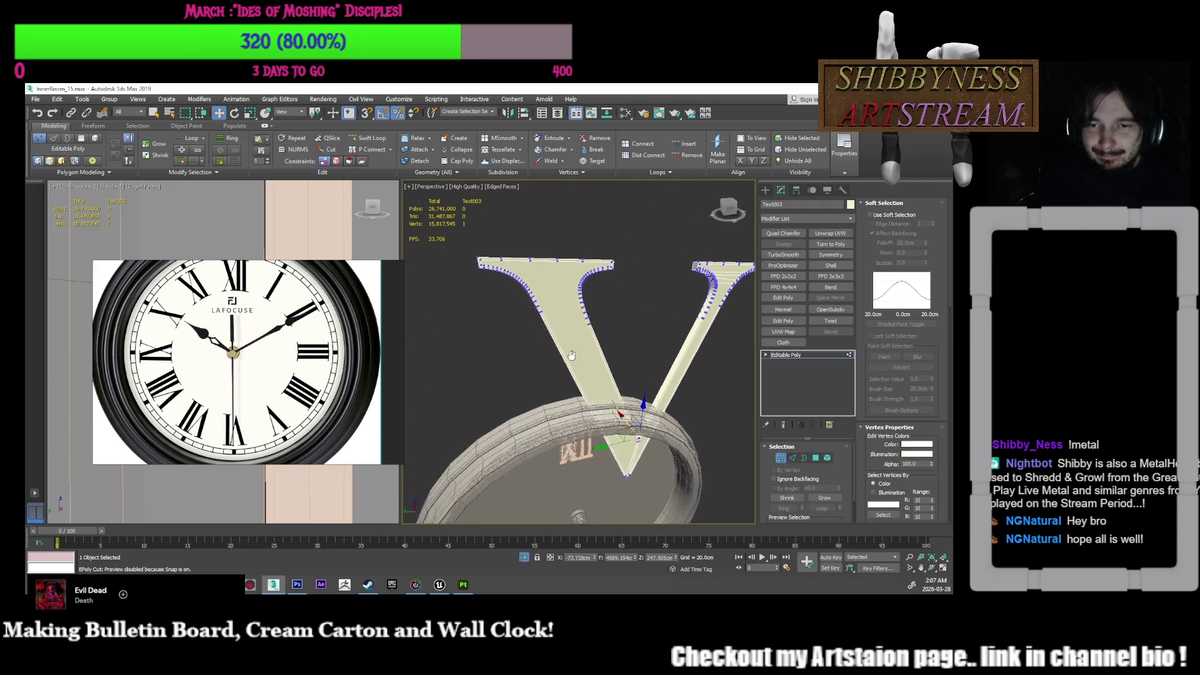
# Step: Cut new edges across the top face of the V numeral
pyautogui.scroll(5, 613, 343)
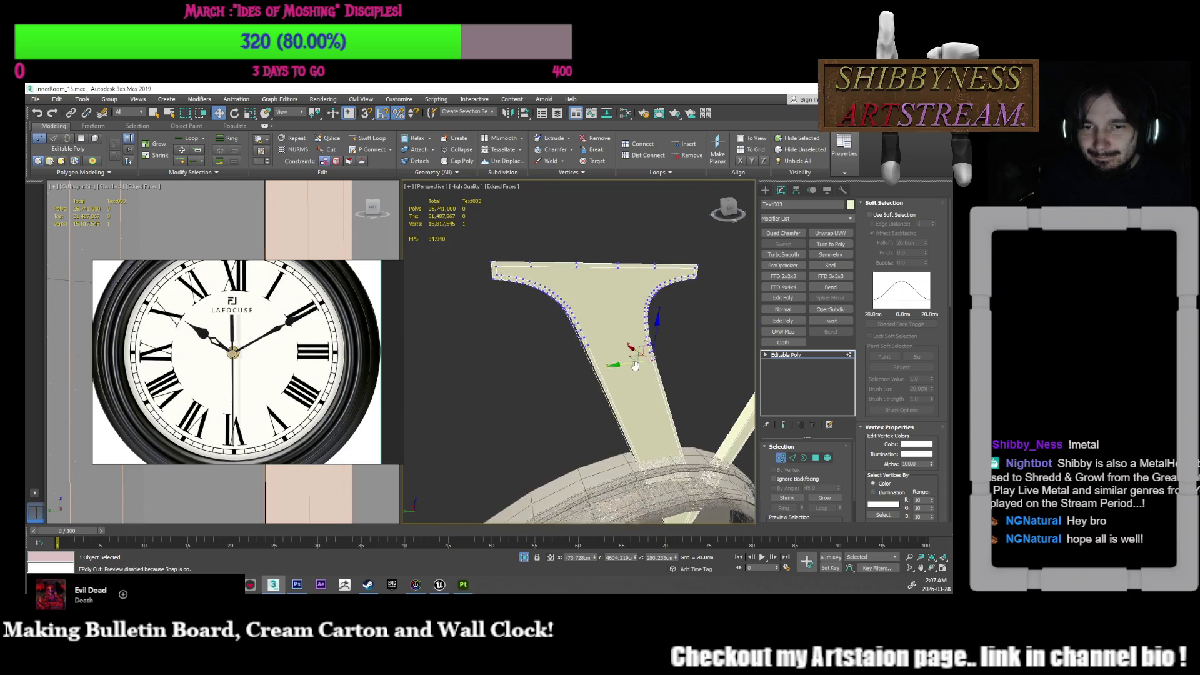
pyautogui.keyDown('alt'); pyautogui.moveTo(621, 361); pyautogui.dragTo(627, 285, button='middle'); pyautogui.keyUp('alt')
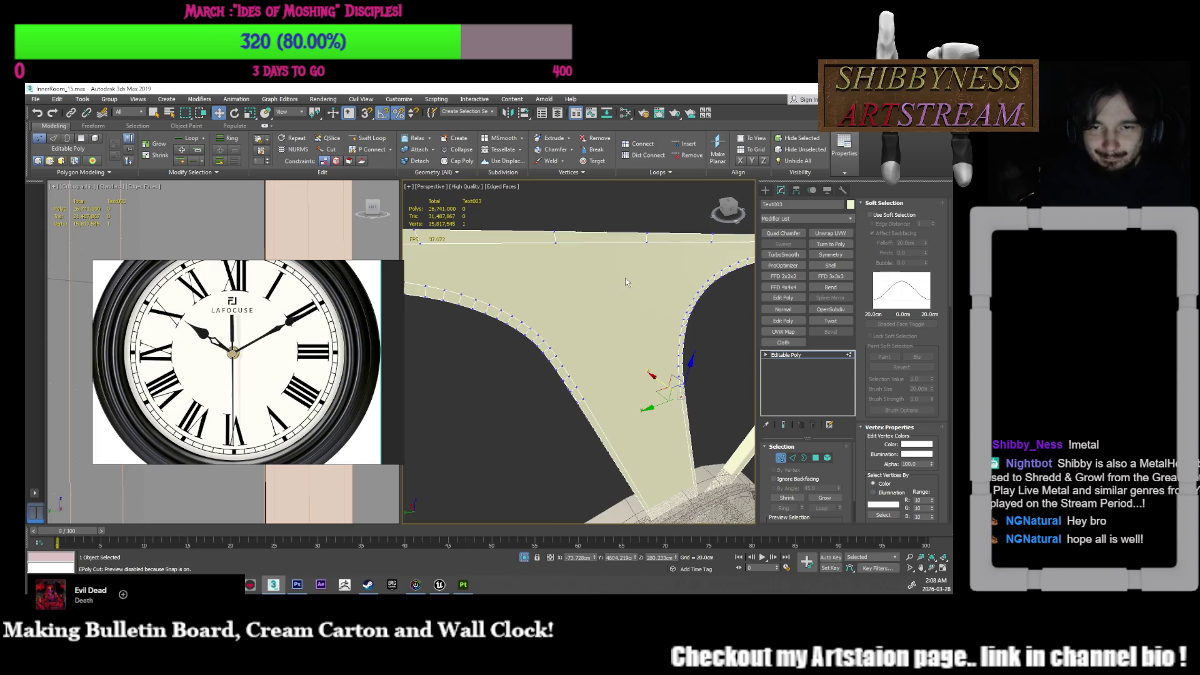
pyautogui.click(555, 238)
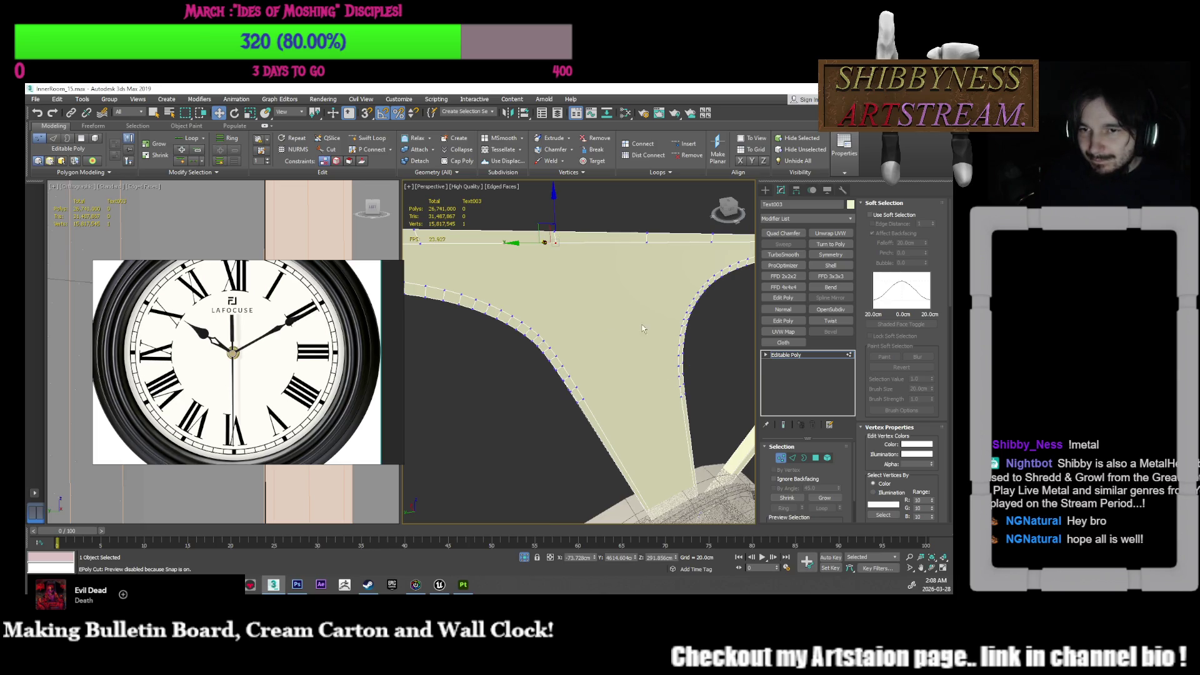
pyautogui.click(687, 314)
pyautogui.moveTo(687, 313)
pyautogui.keyDown('alt'); pyautogui.mouseDown(button='middle')
pyautogui.moveTo(627, 365)
pyautogui.moveTo(613, 350)
pyautogui.mouseUp(button='middle'); pyautogui.keyUp('alt')
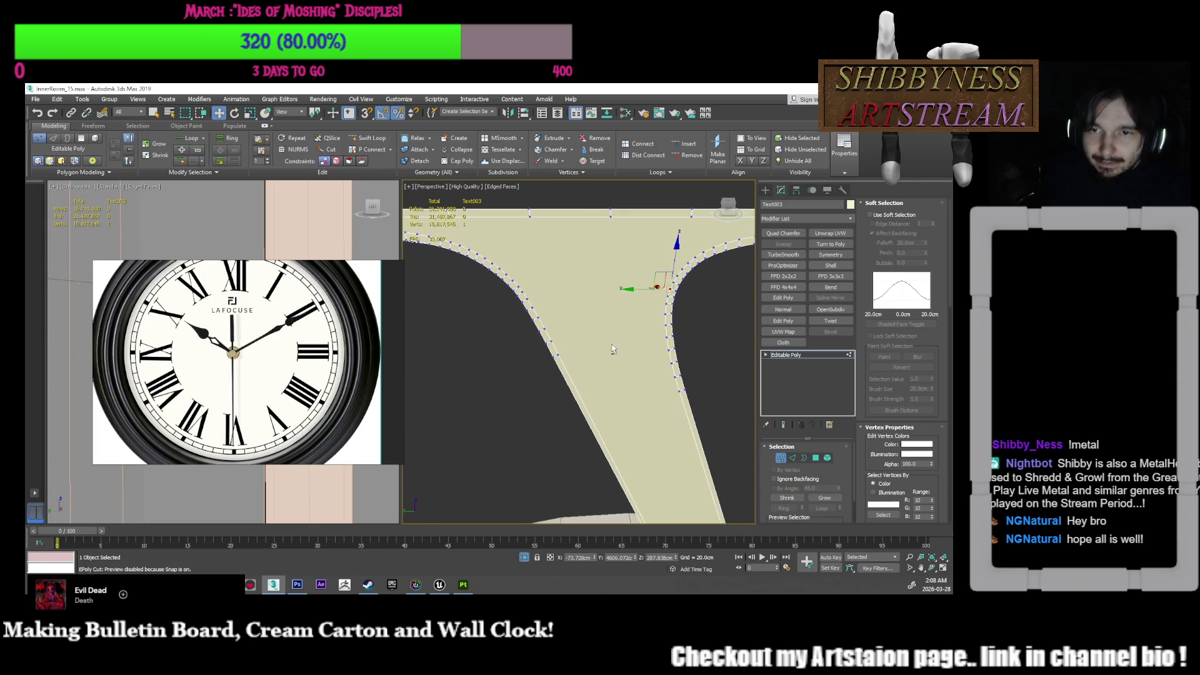
pyautogui.keyDown('ctrl'); pyautogui.click(524, 291); pyautogui.keyUp('ctrl')
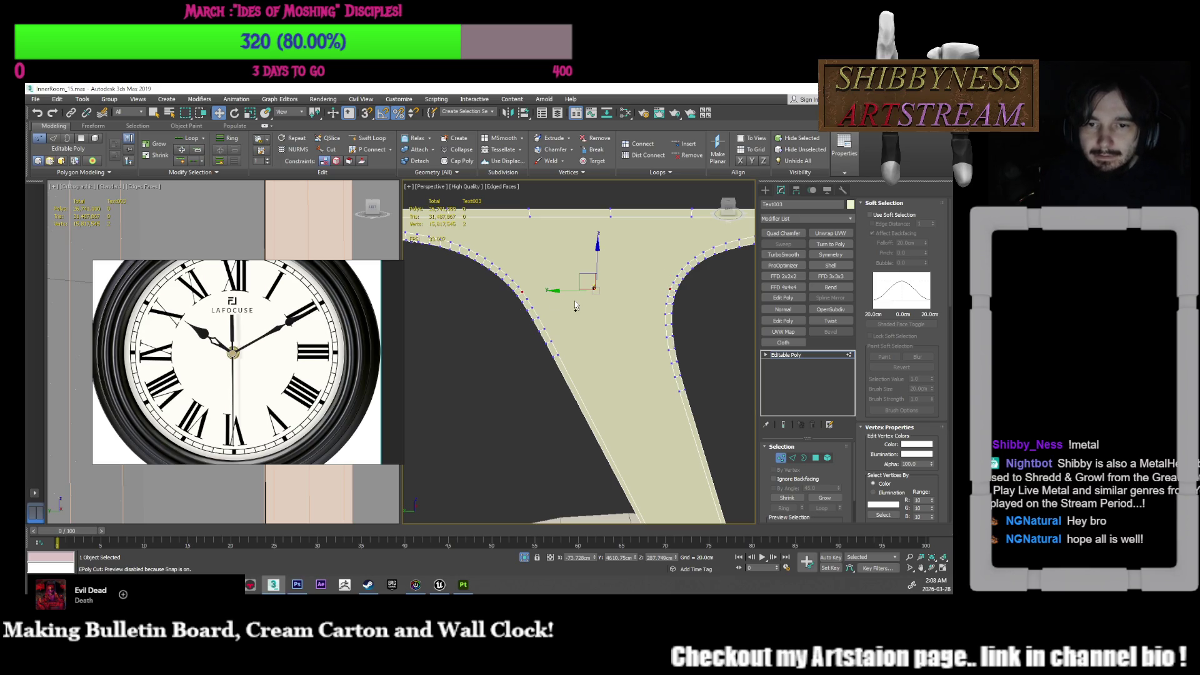
pyautogui.scroll(-5, 575, 301)
pyautogui.moveTo(575, 301)
pyautogui.mouseDown(button='middle')
pyautogui.moveTo(526, 311)
pyautogui.moveTo(671, 311)
pyautogui.mouseUp(button='middle')
pyautogui.scroll(3, 527, 311)
pyautogui.scroll(2, 600, 315)
pyautogui.click(661, 300)
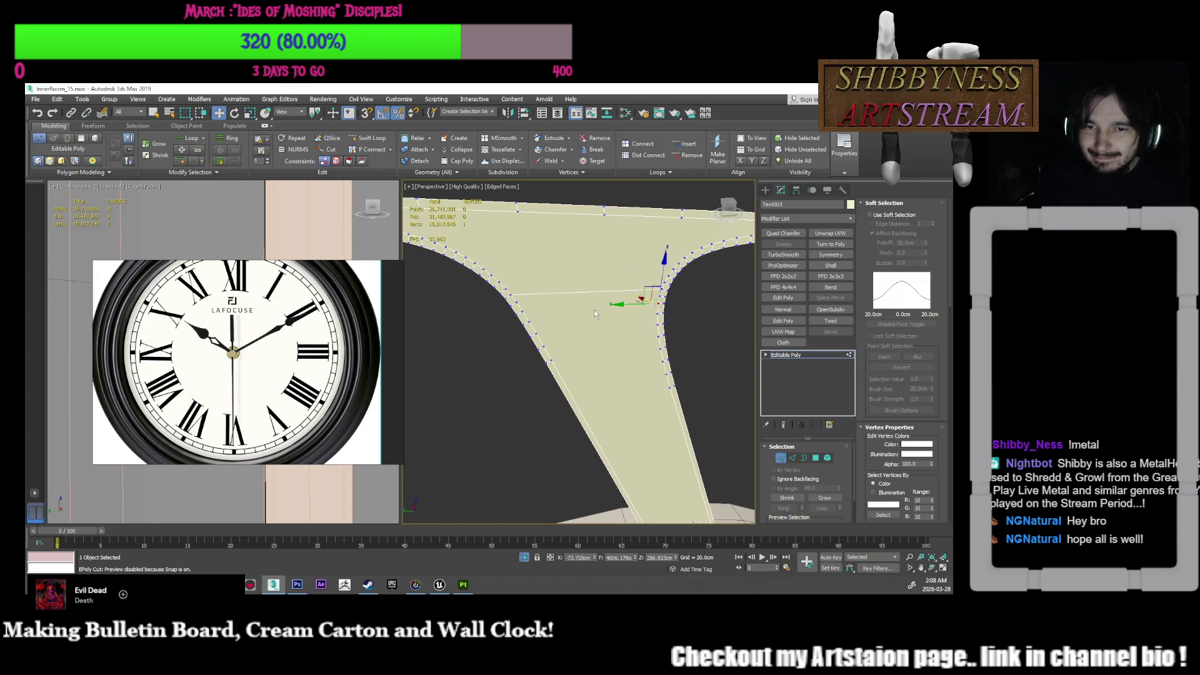
pyautogui.keyDown('alt'); pyautogui.moveTo(517, 307); pyautogui.dragTo(580, 282, button='middle'); pyautogui.keyUp('alt')
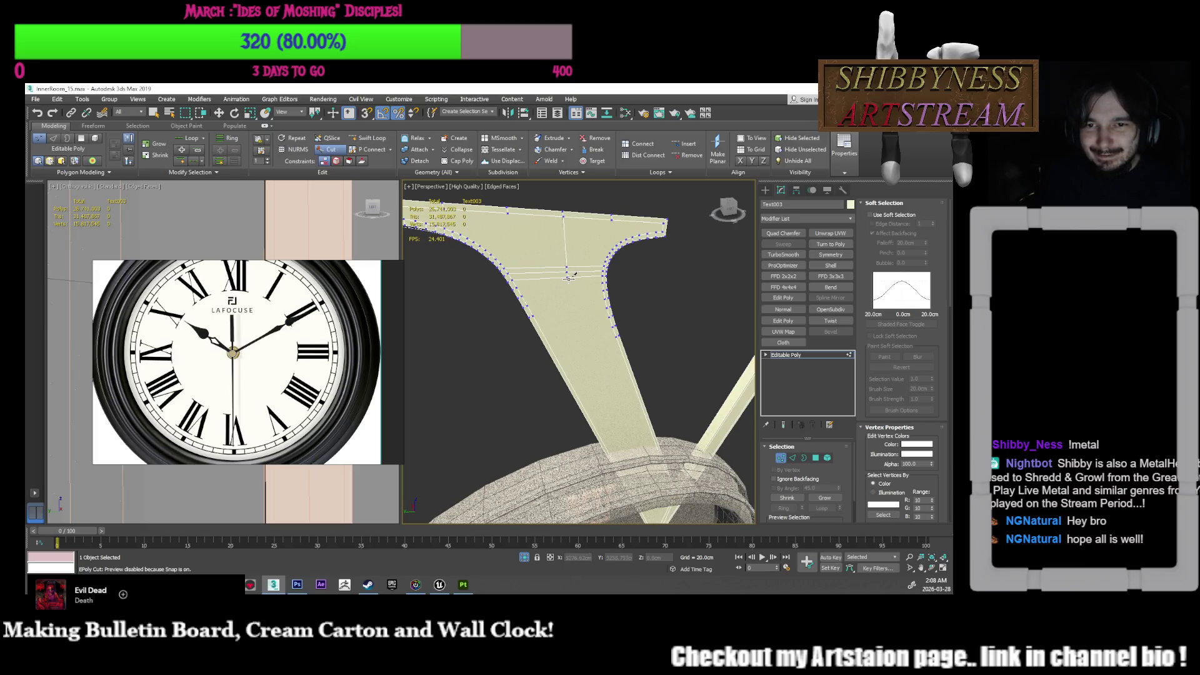
pyautogui.keyDown('alt'); pyautogui.moveTo(573, 296); pyautogui.dragTo(587, 375, button='middle'); pyautogui.keyUp('alt')
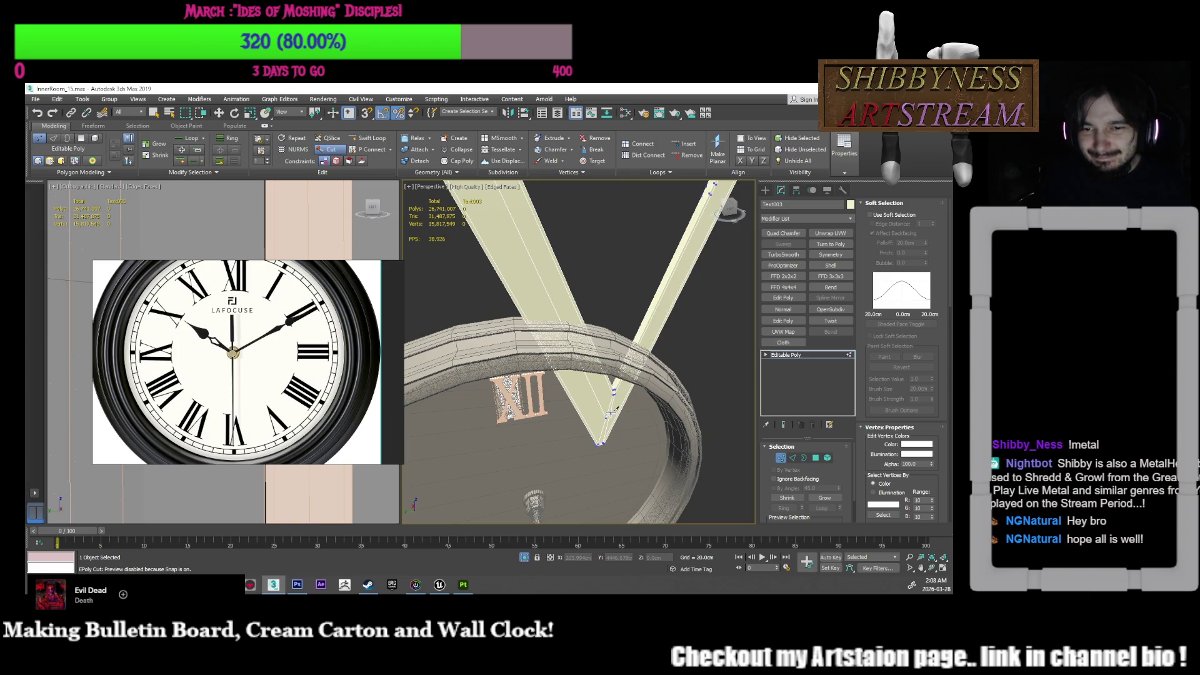
pyautogui.keyDown('alt'); pyautogui.moveTo(647, 345); pyautogui.dragTo(621, 309, button='middle'); pyautogui.keyUp('alt')
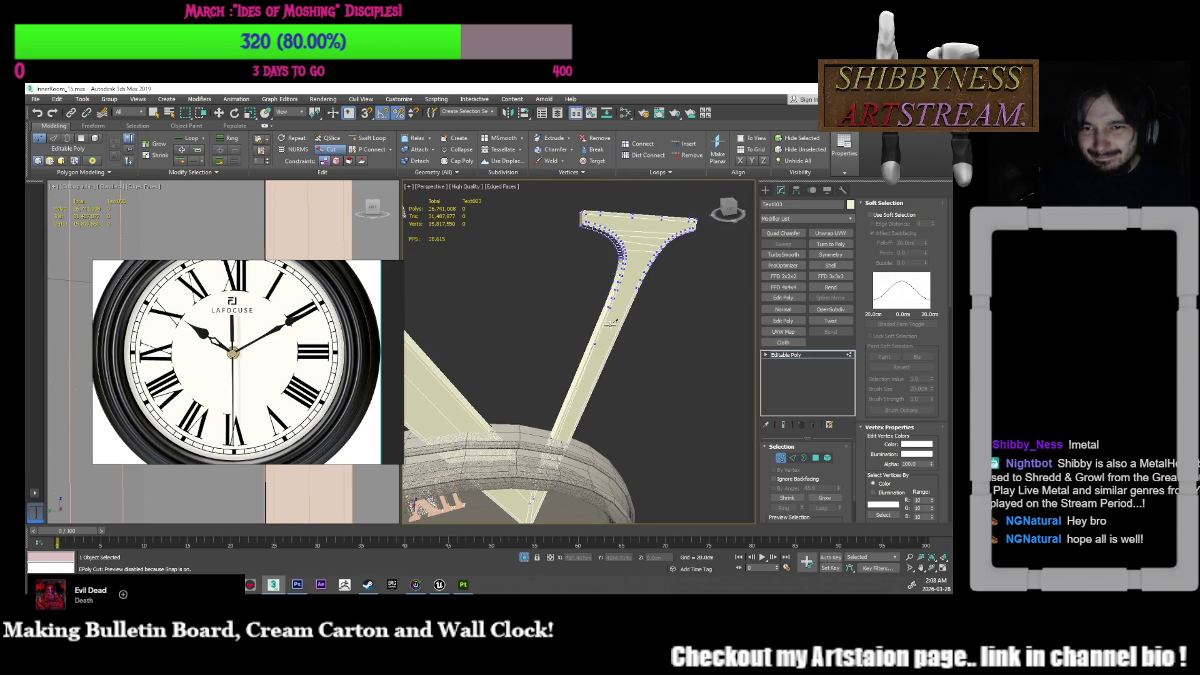
pyautogui.scroll(2, 645, 245)
# Step: Add a cut down the V's stroke and select a vertex on it
pyautogui.click(647, 235)
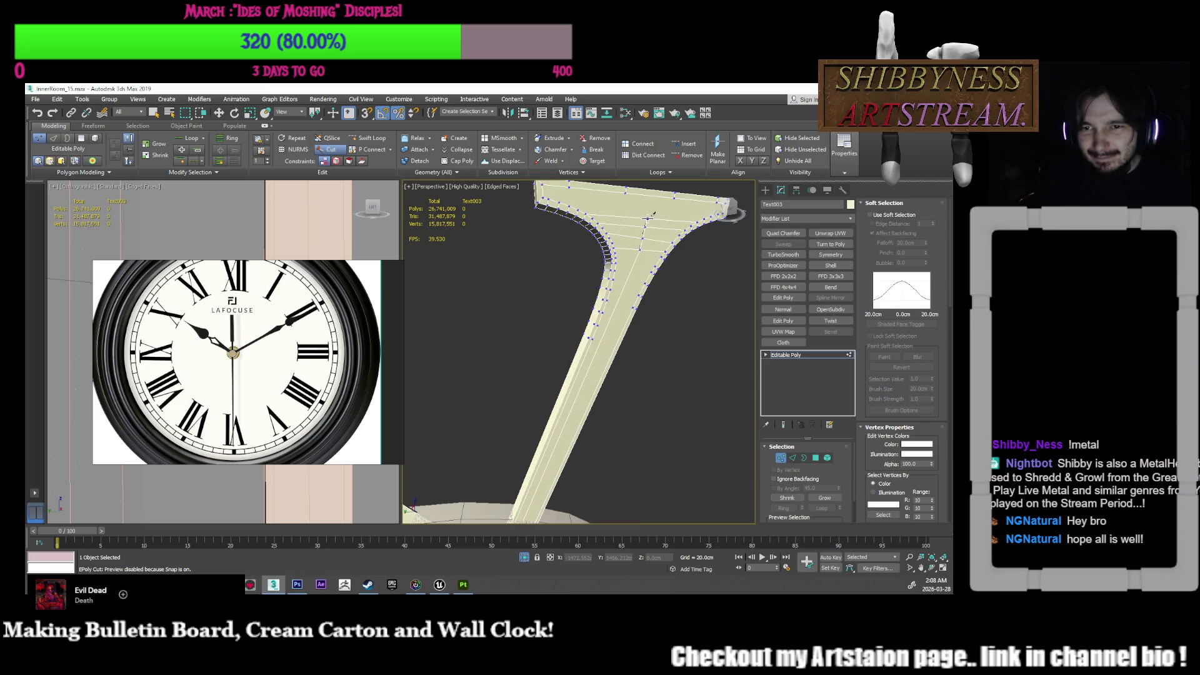
pyautogui.press('w')
pyautogui.click(649, 221)
pyautogui.keyDown('alt'); pyautogui.moveTo(648, 221); pyautogui.dragTo(611, 335, button='middle'); pyautogui.keyUp('alt')
pyautogui.scroll(5, 587, 418)
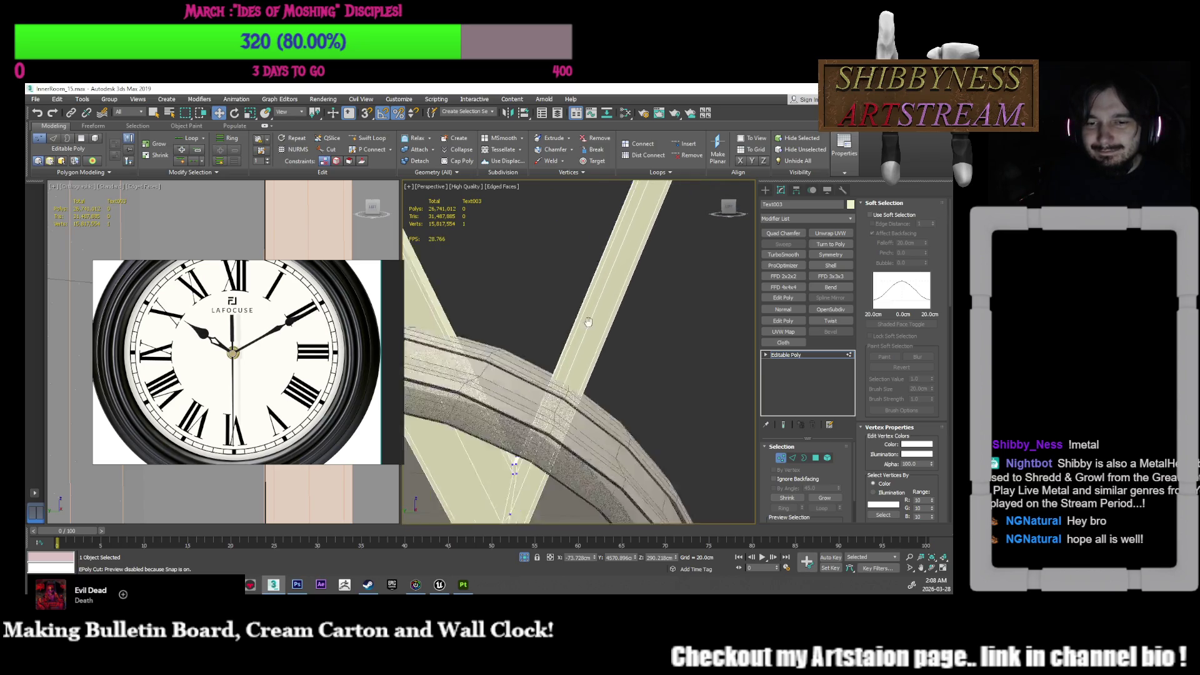
# Step: Lower a stroke vertex to Z -1.01cm and select a vertex on the top edge
pyautogui.click(540, 386)
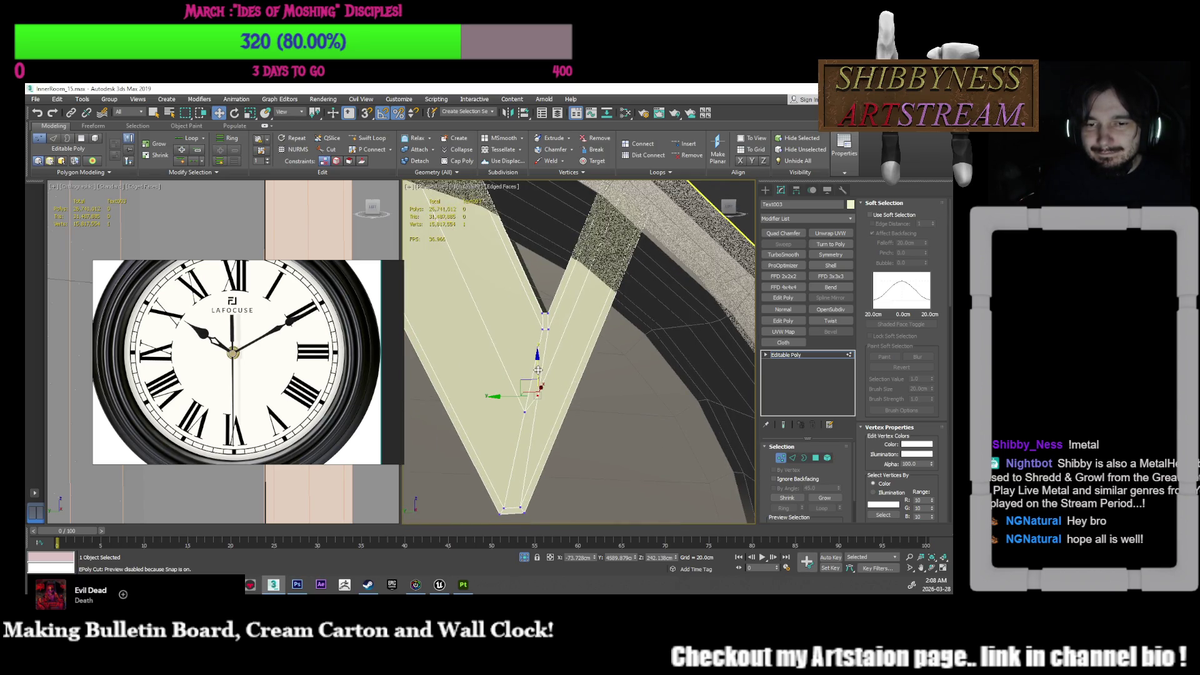
pyautogui.moveTo(541, 378); pyautogui.dragTo(526, 414)
pyautogui.keyDown('ctrl'); pyautogui.click(524, 414); pyautogui.keyUp('ctrl')
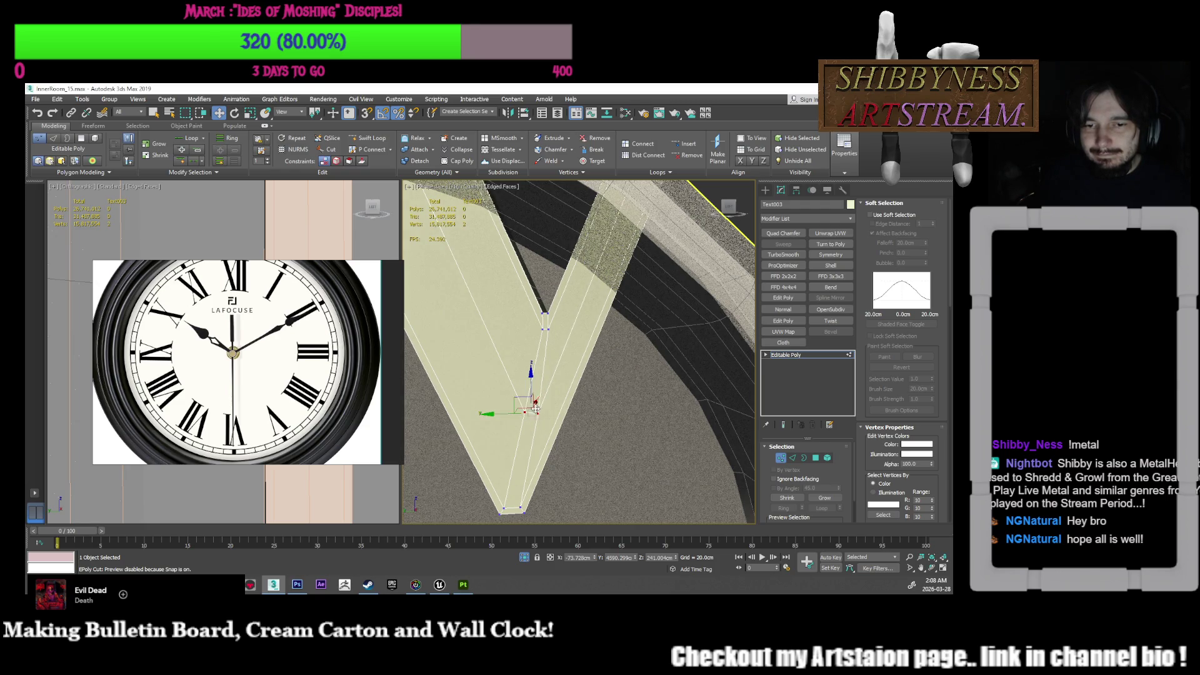
pyautogui.click(527, 396)
pyautogui.moveTo(527, 400)
pyautogui.keyDown('alt'); pyautogui.mouseDown(button='middle')
pyautogui.moveTo(545, 400)
pyautogui.moveTo(525, 464)
pyautogui.moveTo(588, 396)
pyautogui.mouseUp(button='middle'); pyautogui.keyUp('alt')
pyautogui.scroll(2, 587, 396)
pyautogui.scroll(3, 590, 328)
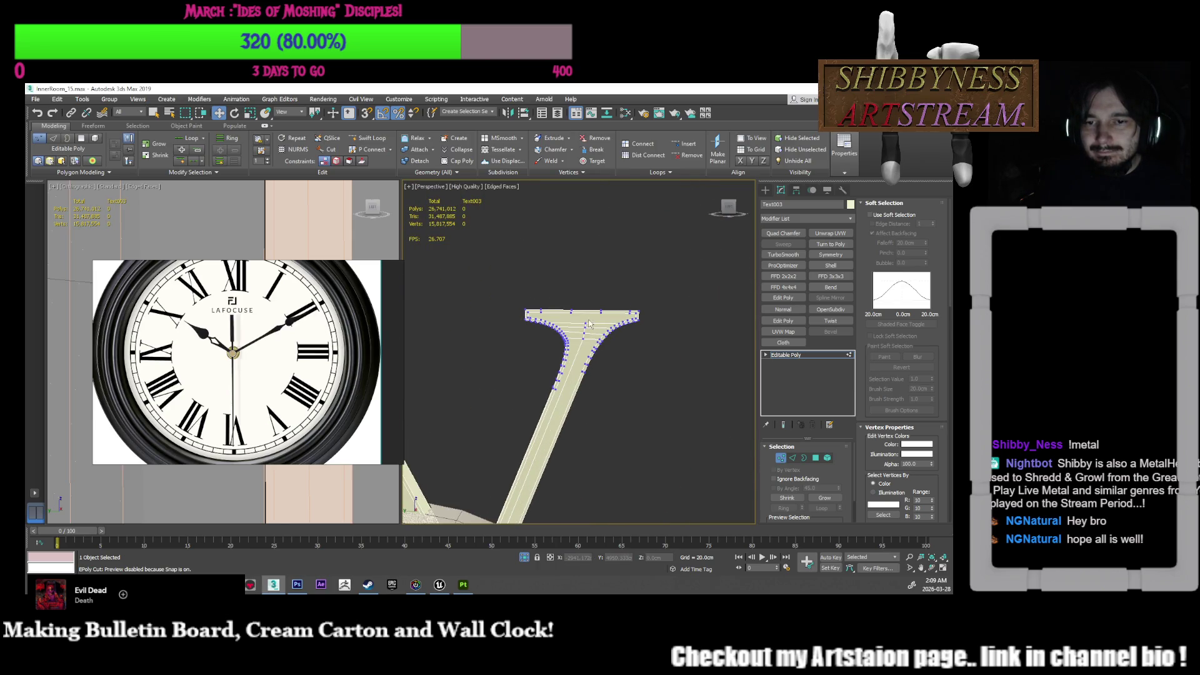
pyautogui.scroll(2, 590, 349)
pyautogui.click(609, 313)
pyautogui.keyDown('alt'); pyautogui.moveTo(609, 312); pyautogui.dragTo(614, 354, button='middle'); pyautogui.keyUp('alt')
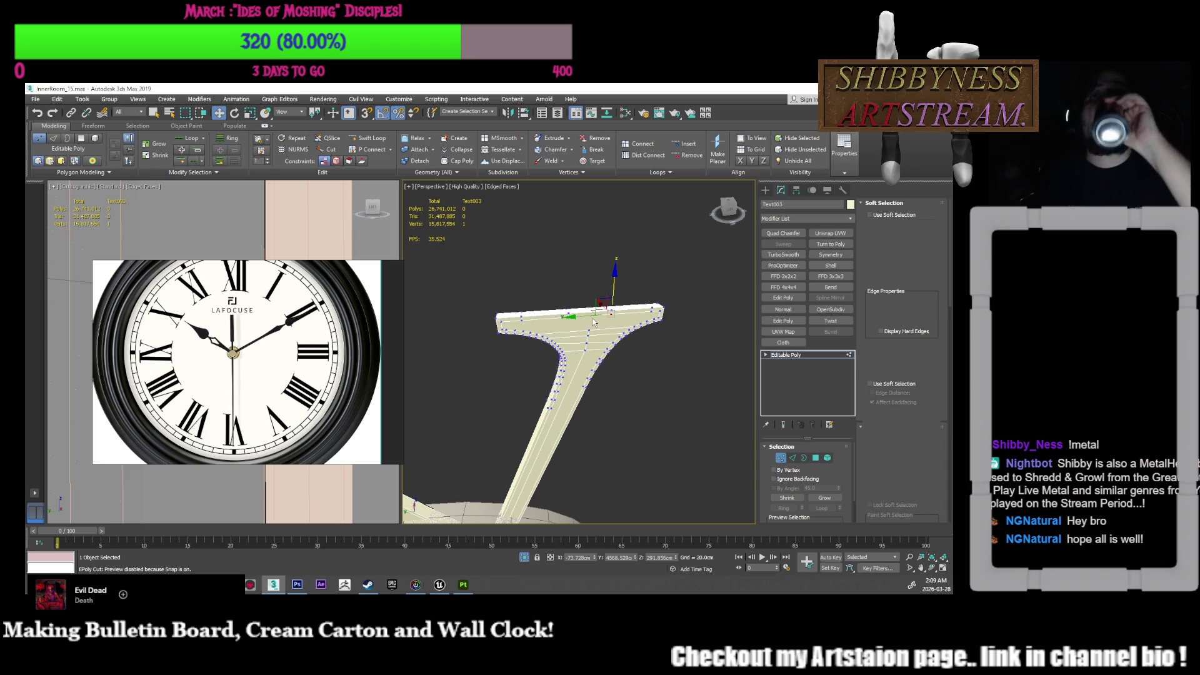
# Step: Shift a top edge of the V -2.042cm along Y, then enter Vertex mode
pyautogui.press('2')
pyautogui.scroll(4, 590, 316)
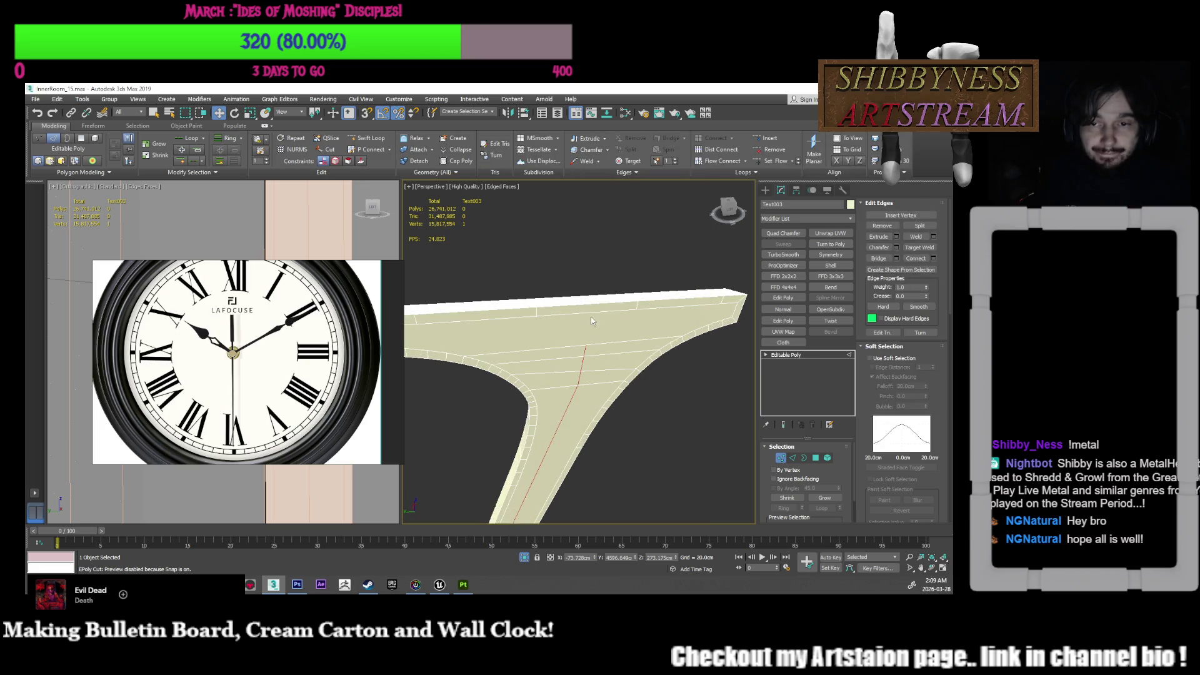
pyautogui.click(535, 314)
pyautogui.moveTo(507, 307); pyautogui.dragTo(555, 310)
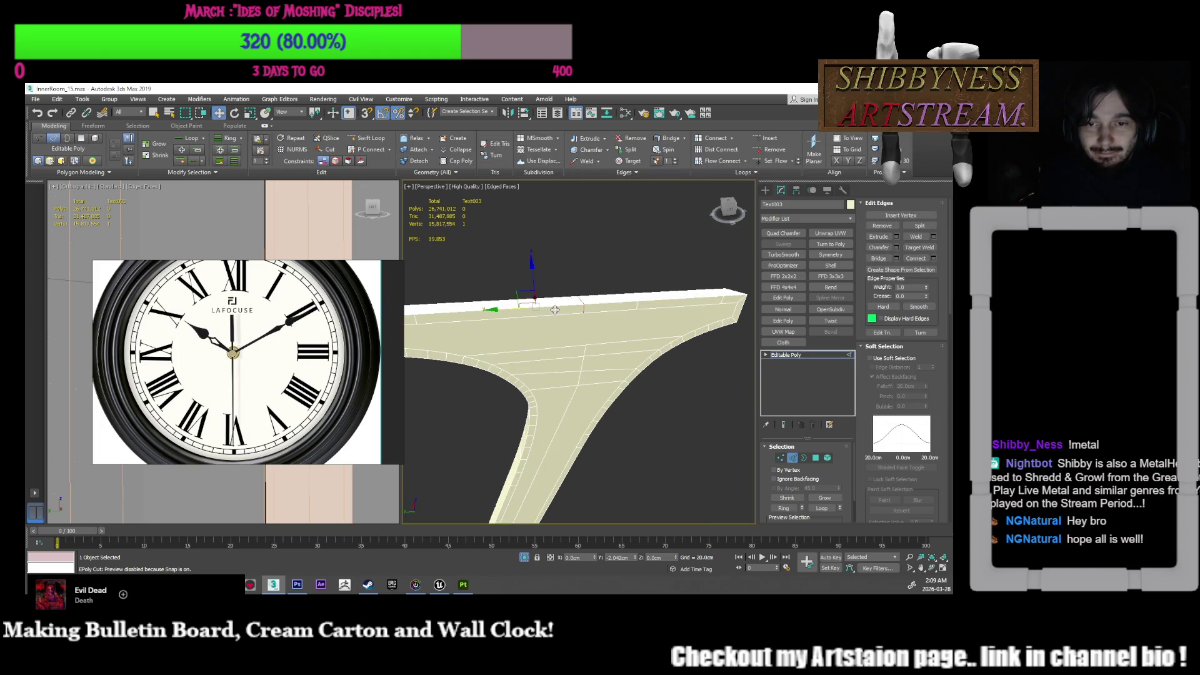
pyautogui.moveTo(504, 314)
pyautogui.keyDown('alt'); pyautogui.mouseDown(button='middle')
pyautogui.moveTo(542, 325)
pyautogui.moveTo(555, 300)
pyautogui.mouseUp(button='middle'); pyautogui.keyUp('alt')
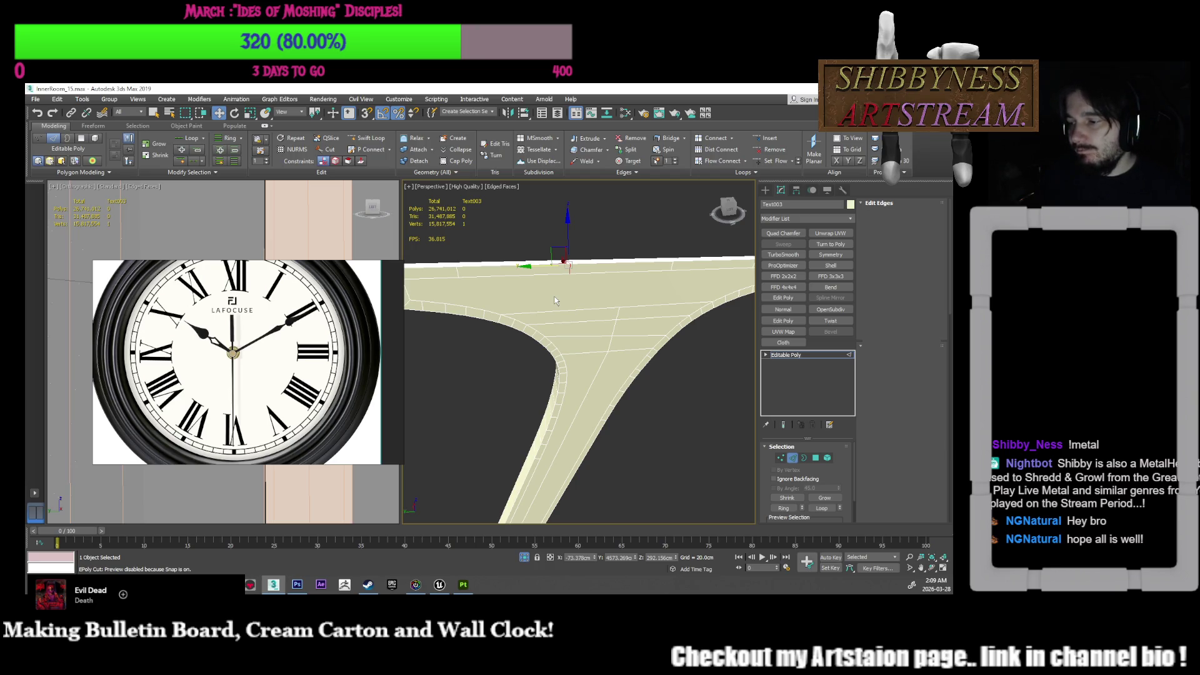
pyautogui.press('1')
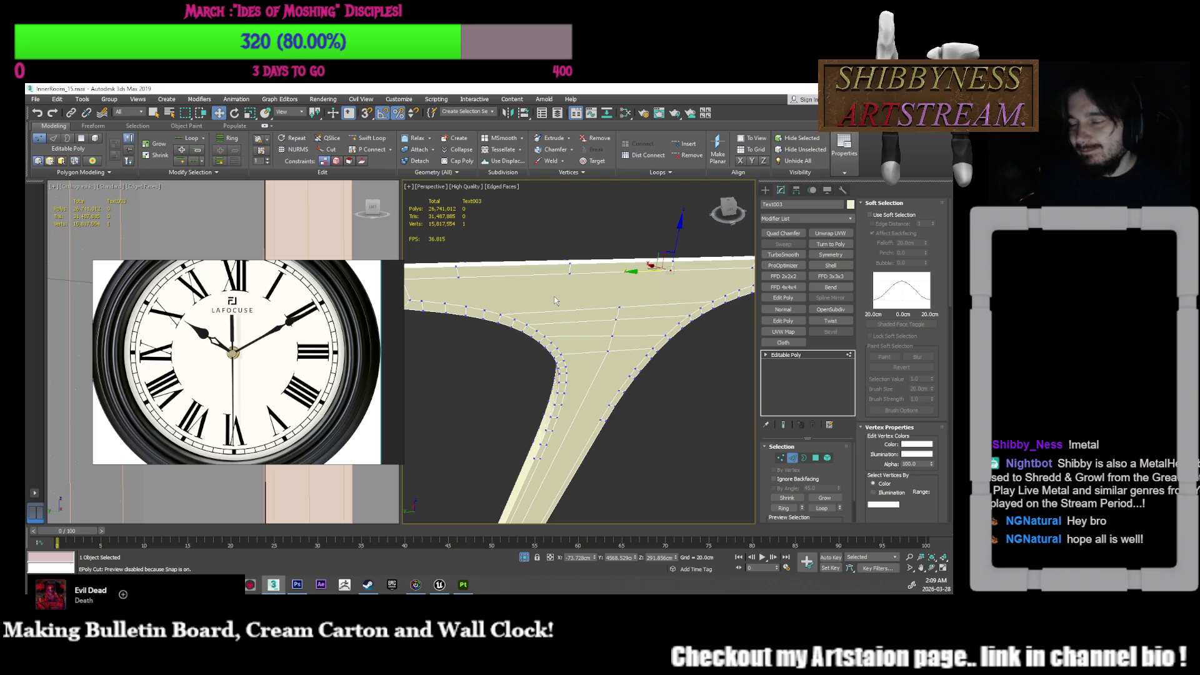
# Step: Cut new edges from the arm's top edge down the V arm's neck
pyautogui.press('r')
pyautogui.rightClick(573, 346)
pyautogui.click(550, 260)
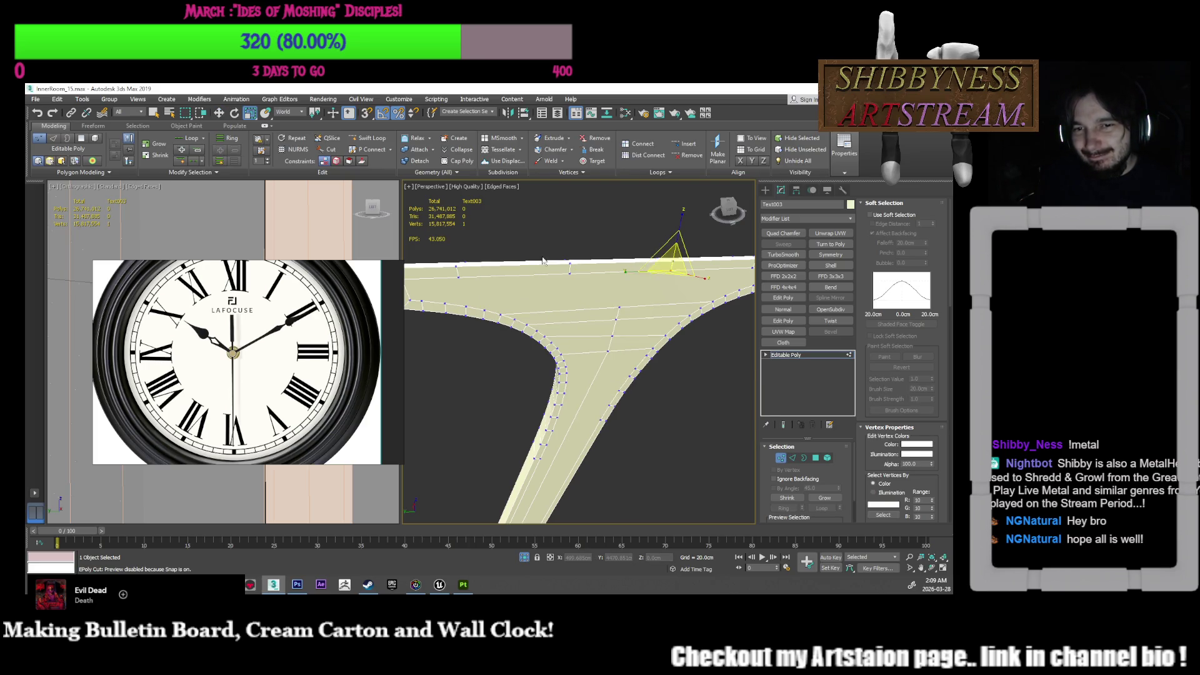
pyautogui.moveTo(559, 347); pyautogui.dragTo(542, 346, button='middle')
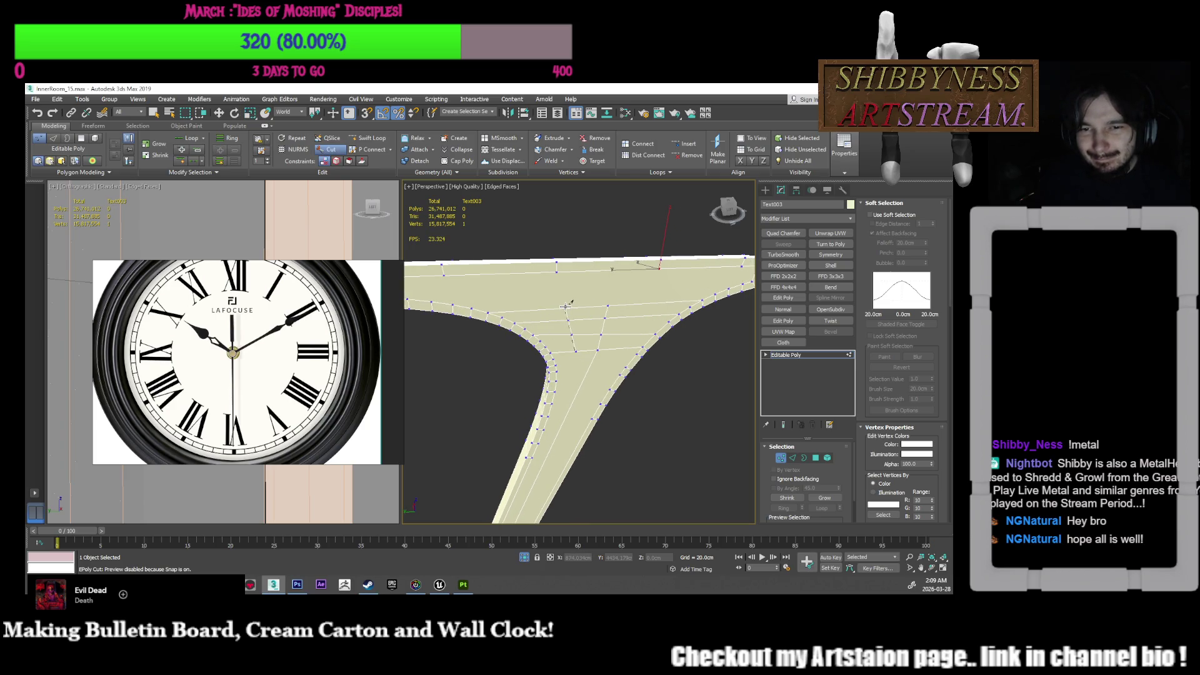
pyautogui.moveTo(591, 320); pyautogui.dragTo(566, 262, button='middle')
pyautogui.click(569, 249)
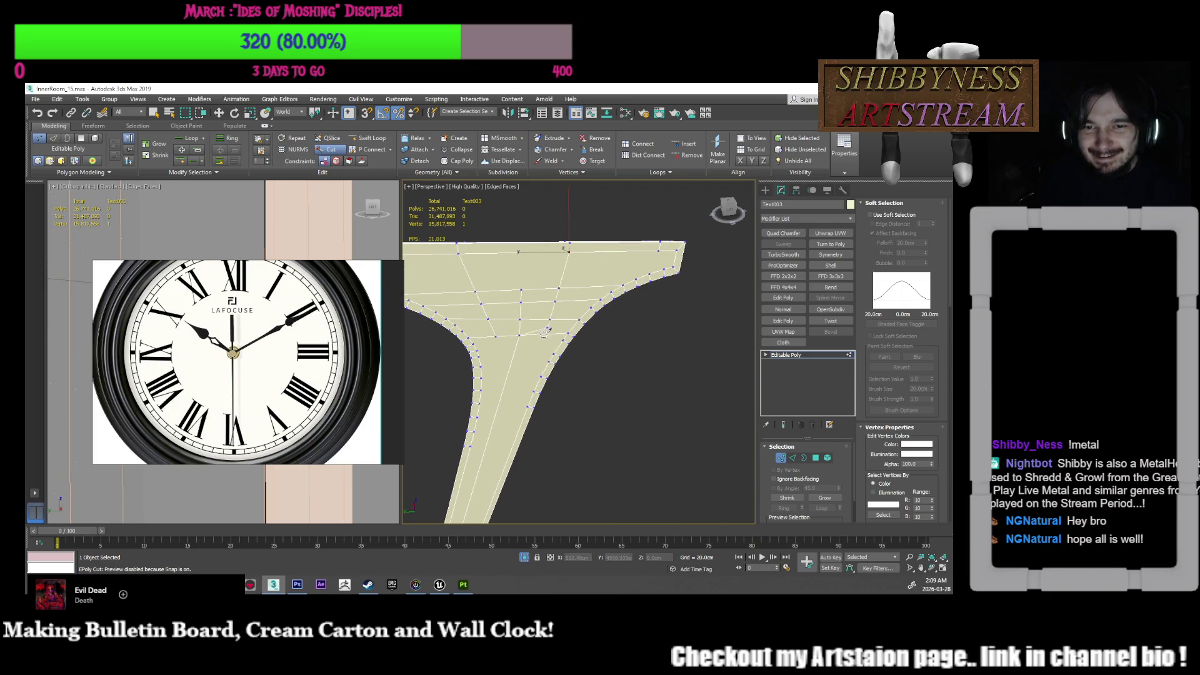
pyautogui.moveTo(535, 358); pyautogui.dragTo(550, 265, button='middle')
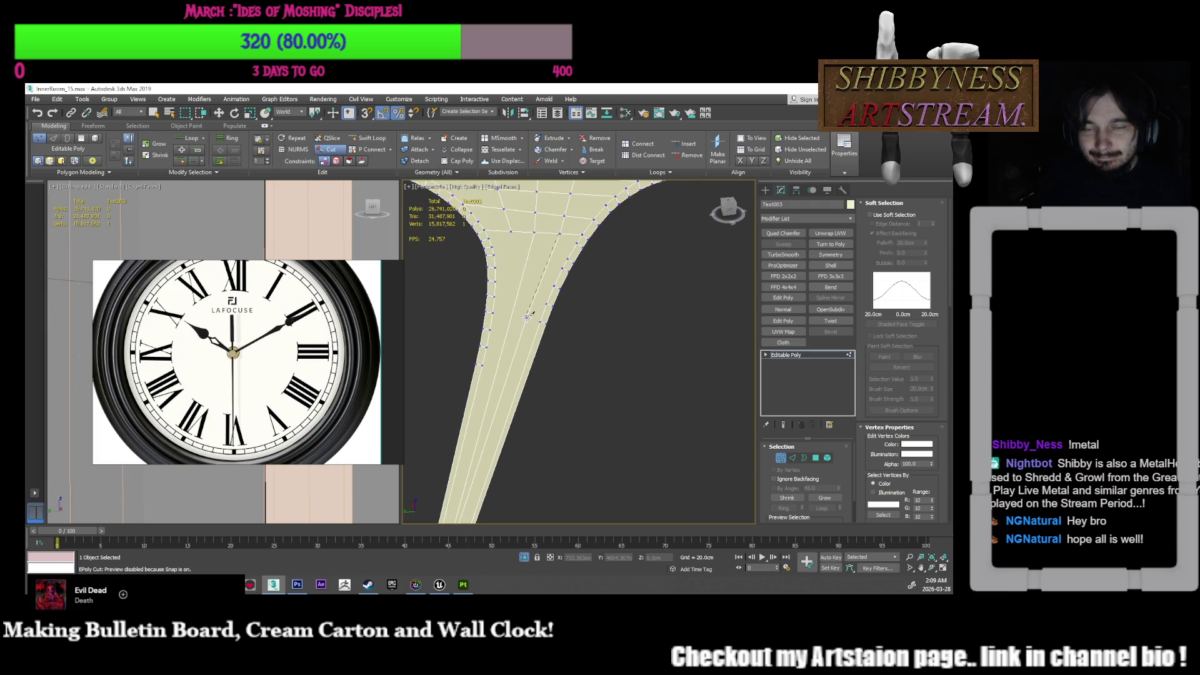
pyautogui.moveTo(526, 319)
pyautogui.mouseDown(button='middle')
pyautogui.moveTo(549, 271)
pyautogui.moveTo(547, 291)
pyautogui.mouseUp(button='middle')
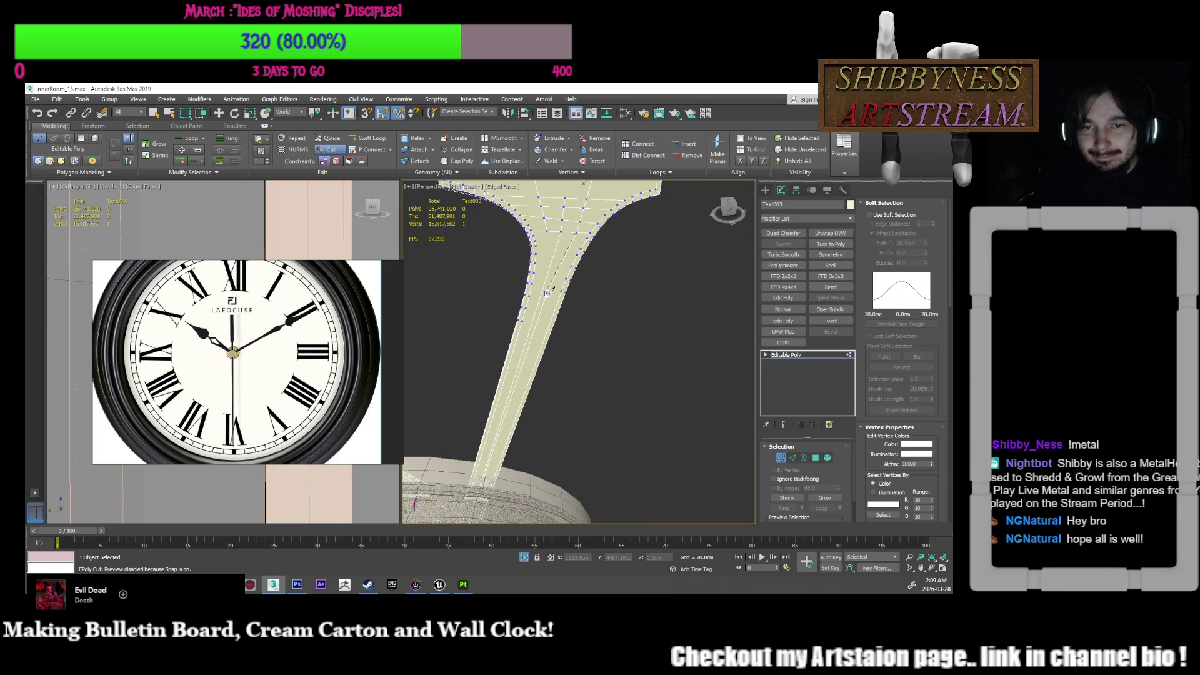
pyautogui.scroll(2, 566, 261)
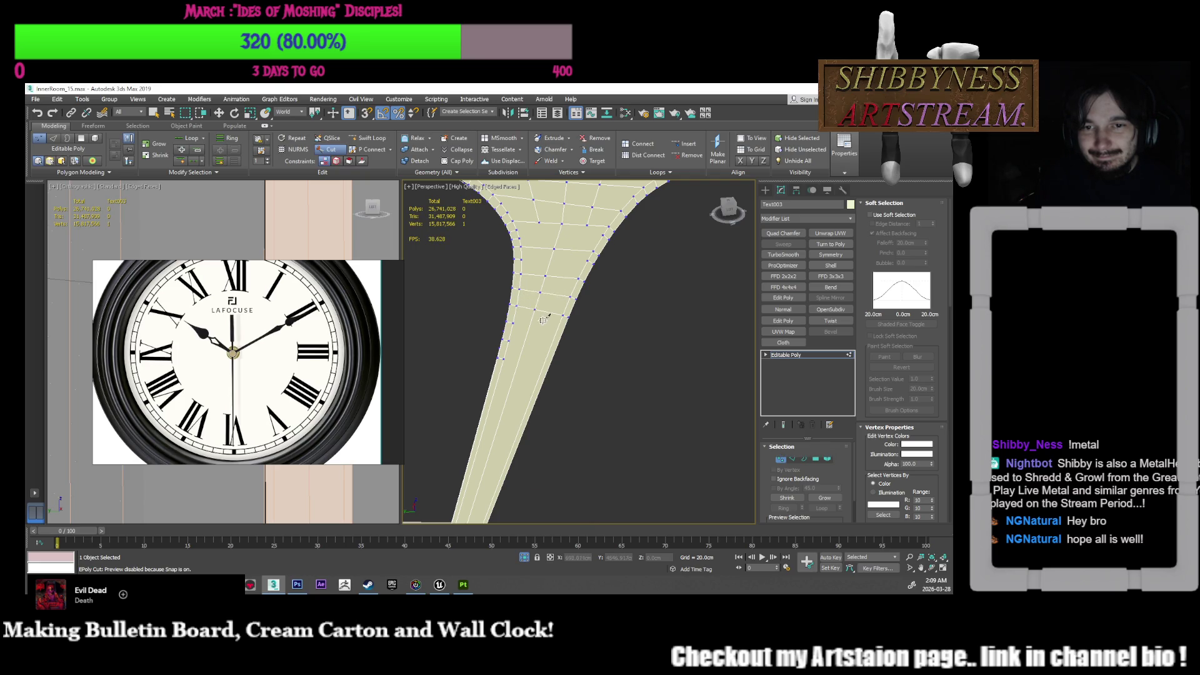
pyautogui.scroll(-3, 542, 320)
pyautogui.rightClick(570, 268)
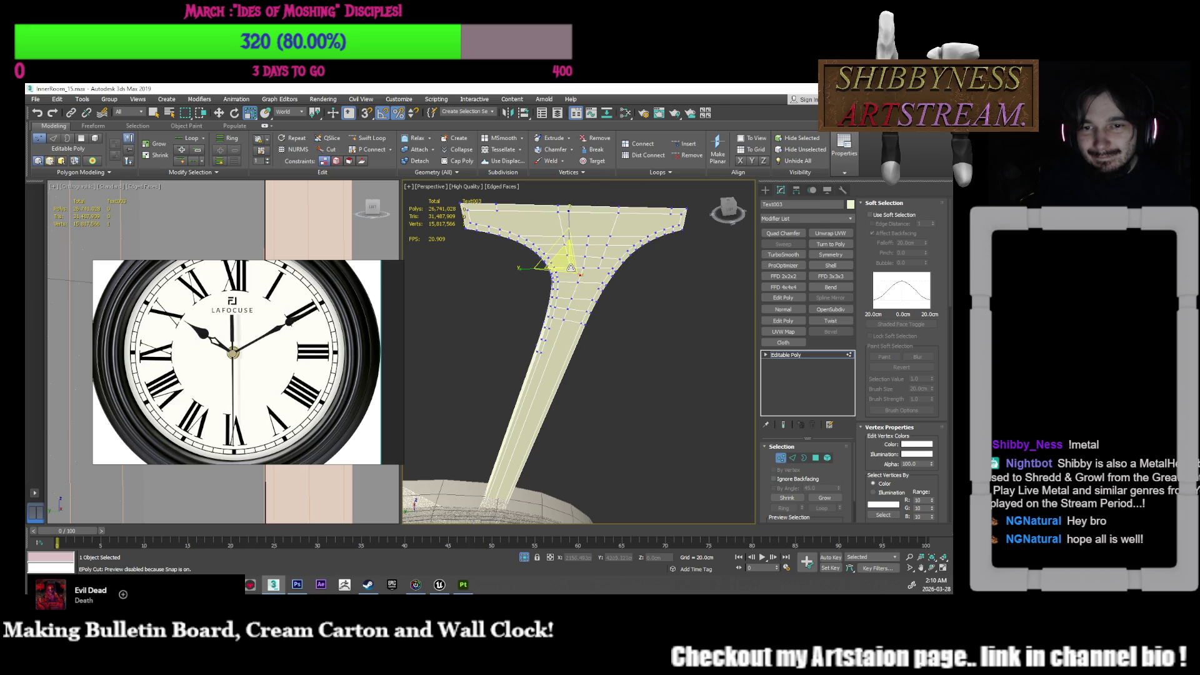
pyautogui.scroll(2, 570, 268)
# Step: With Edge constraints on, slide a vertex along its edge, then bring up the Unreal break room
pyautogui.press('w')
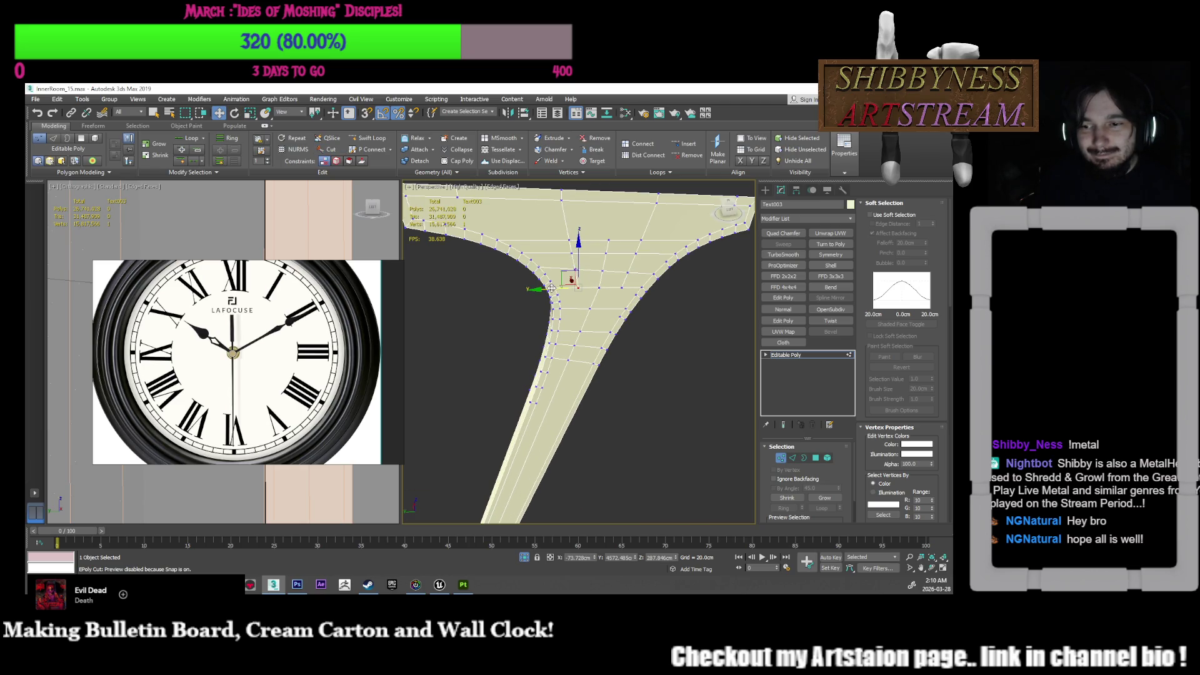
pyautogui.scroll(-5, 906, 375)
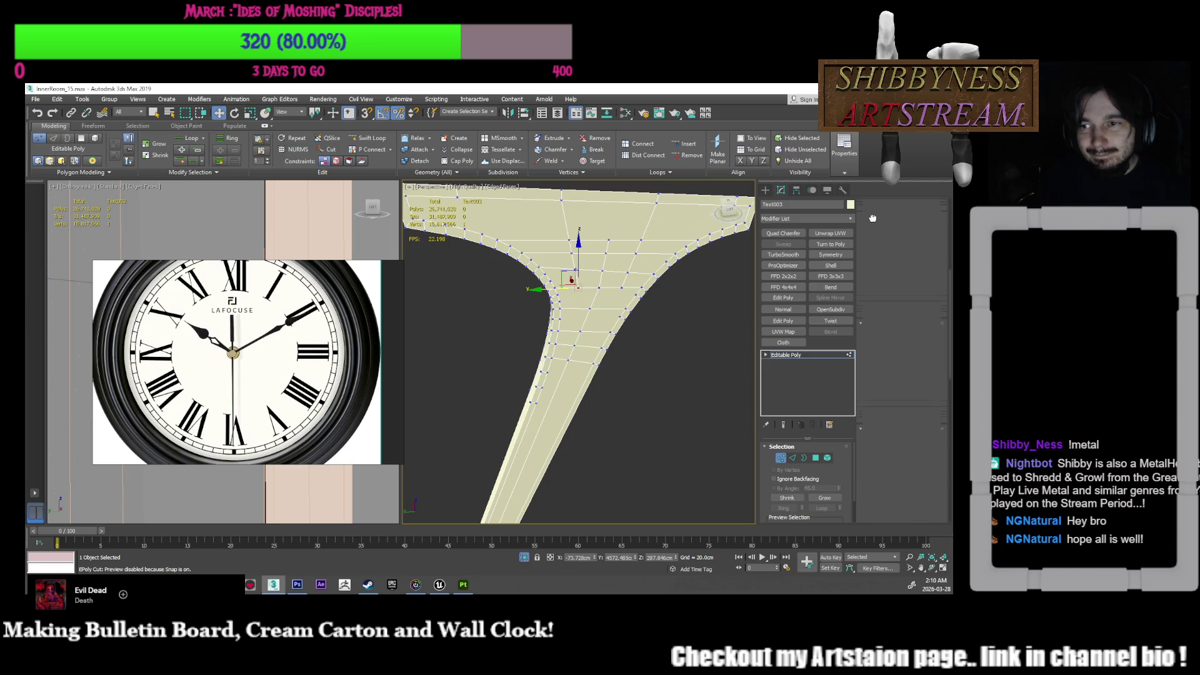
pyautogui.click(909, 413)
pyautogui.moveTo(617, 302); pyautogui.dragTo(604, 352, button='middle')
pyautogui.moveTo(562, 321); pyautogui.dragTo(558, 321)
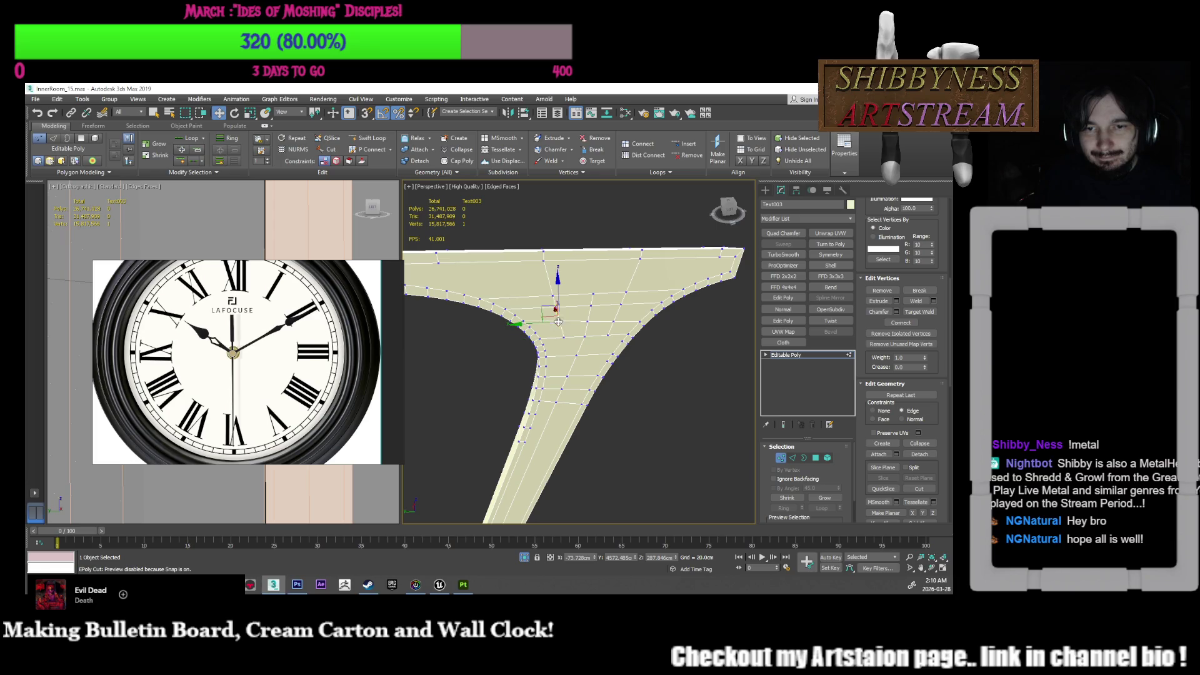
pyautogui.keyDown('ctrl'); pyautogui.click(562, 338); pyautogui.keyUp('ctrl')
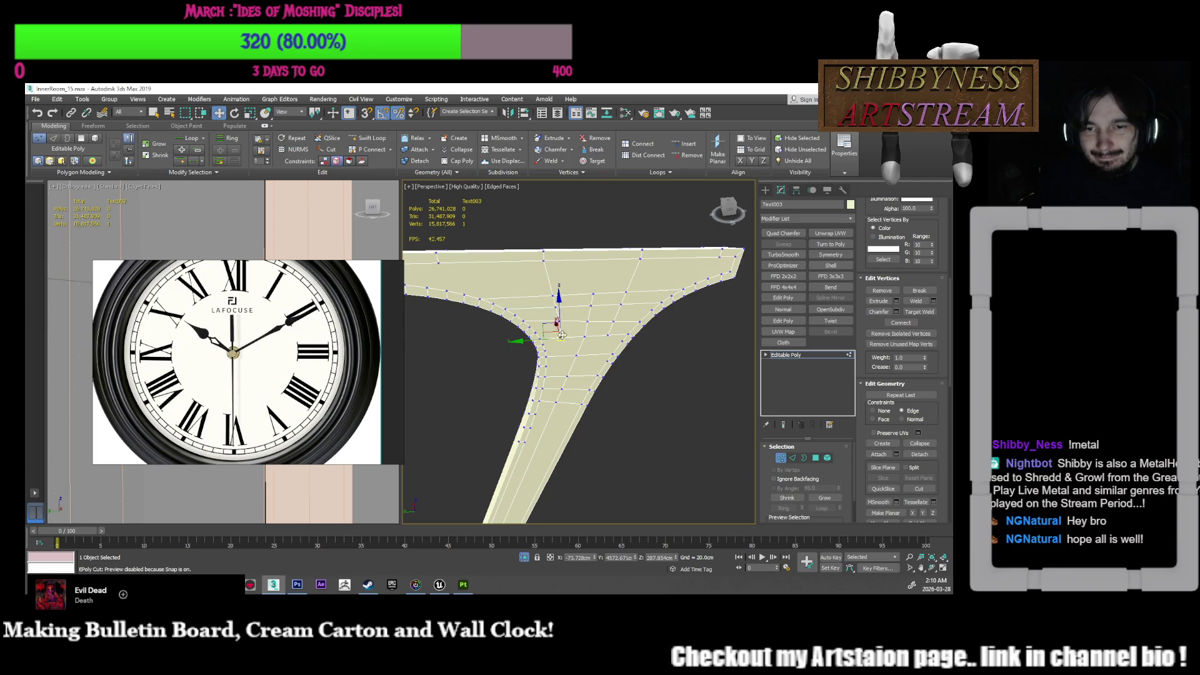
pyautogui.click(530, 333)
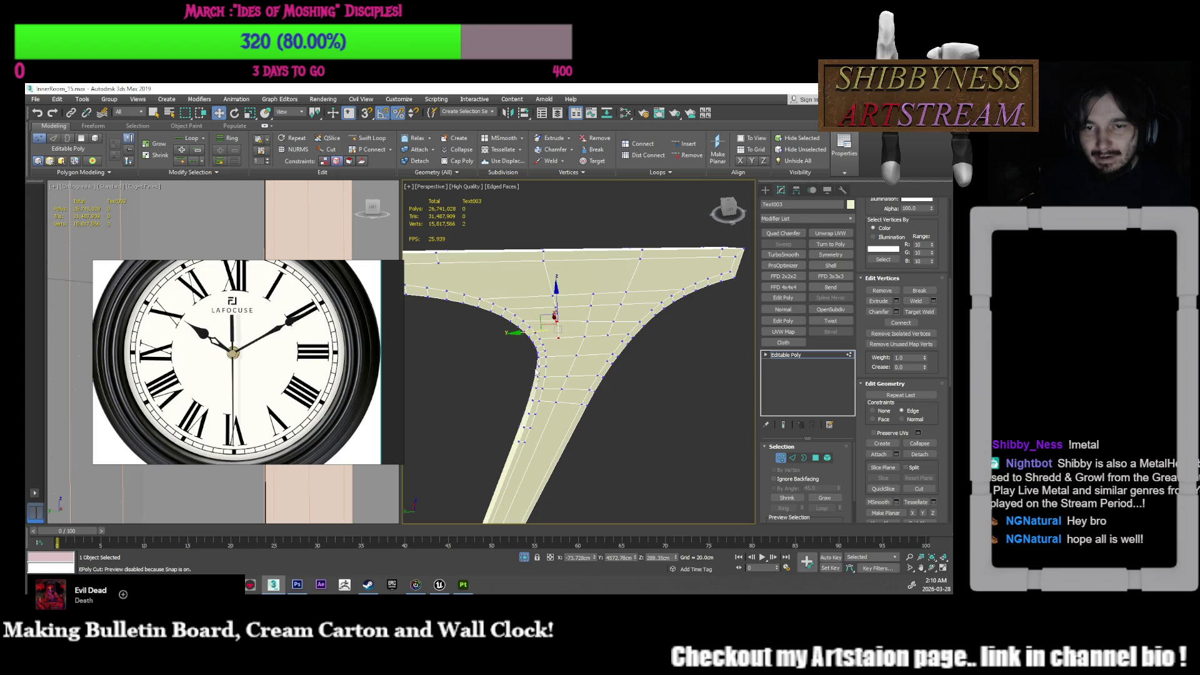
pyautogui.moveTo(531, 333); pyautogui.dragTo(539, 264, button='middle')
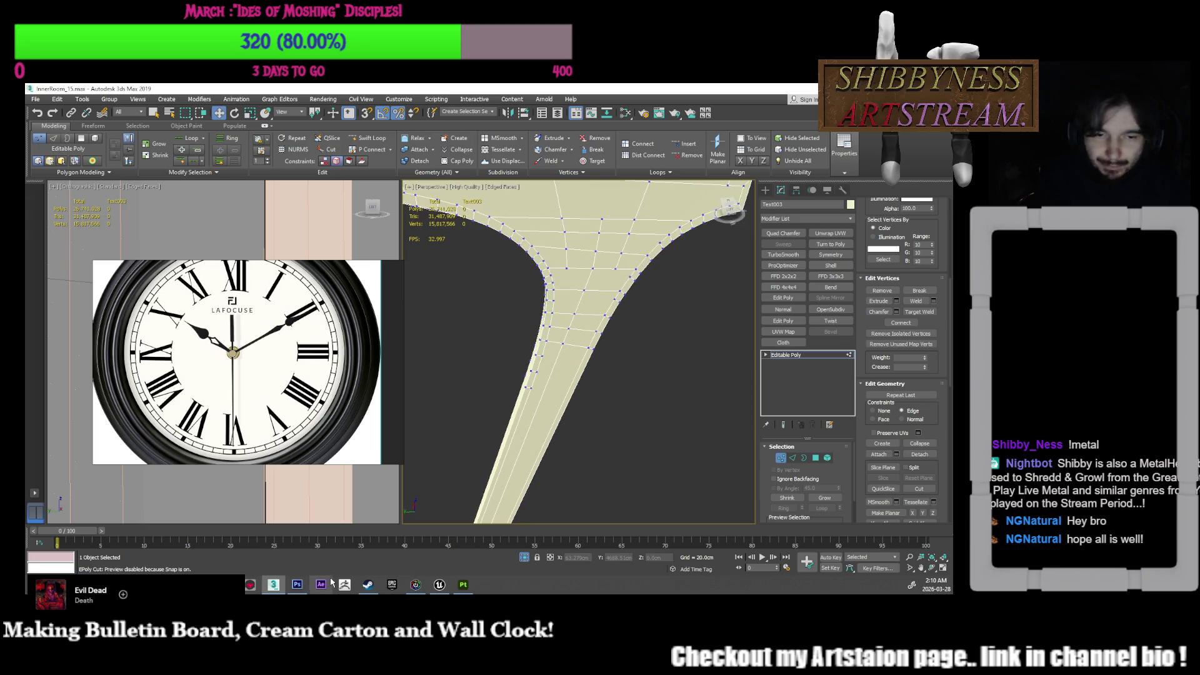
pyautogui.click(436, 586)
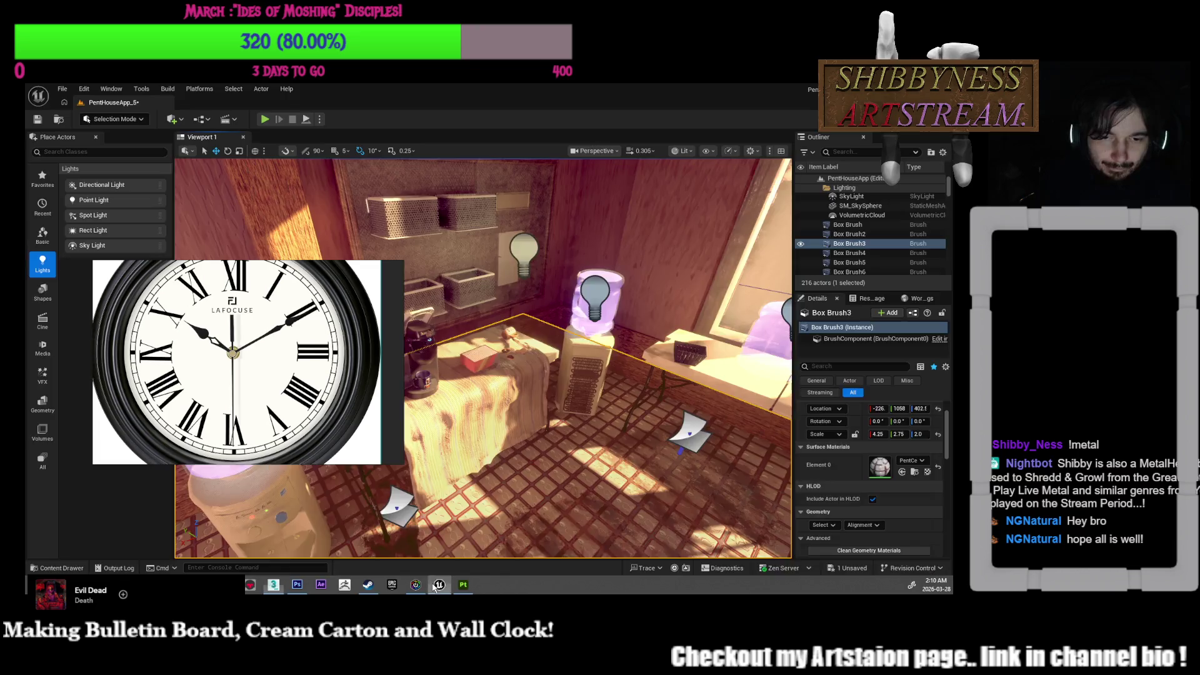
pyautogui.moveTo(483, 357)
pyautogui.mouseDown(button='right')
pyautogui.moveTo(428, 359)
pyautogui.moveTo(462, 365)
pyautogui.mouseUp(button='right')
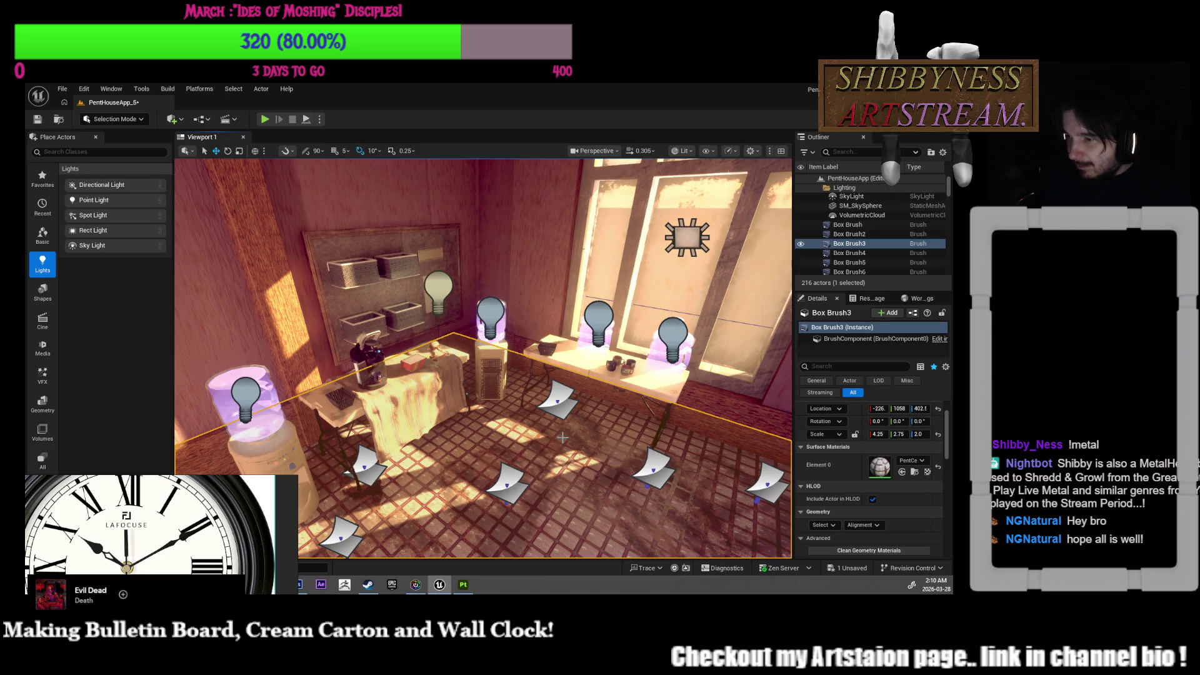
pyautogui.moveTo(463, 365)
pyautogui.mouseDown(button='right')
pyautogui.moveTo(518, 362)
pyautogui.moveTo(501, 362)
pyautogui.mouseUp(button='right')
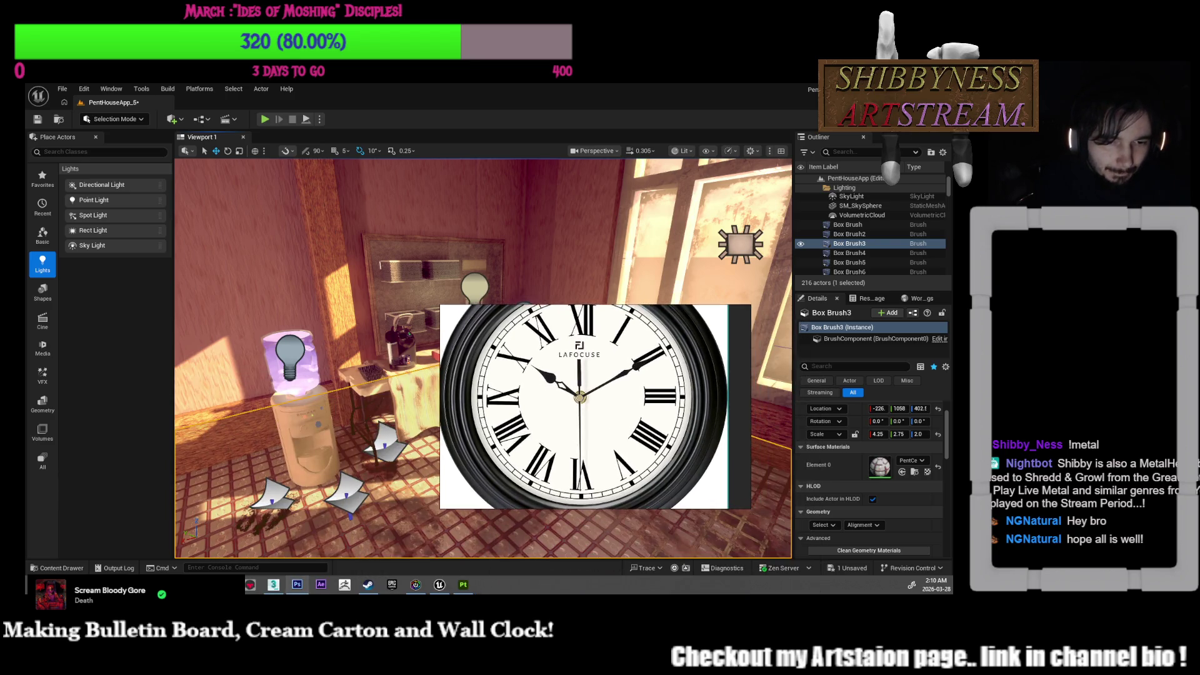
pyautogui.click(274, 586)
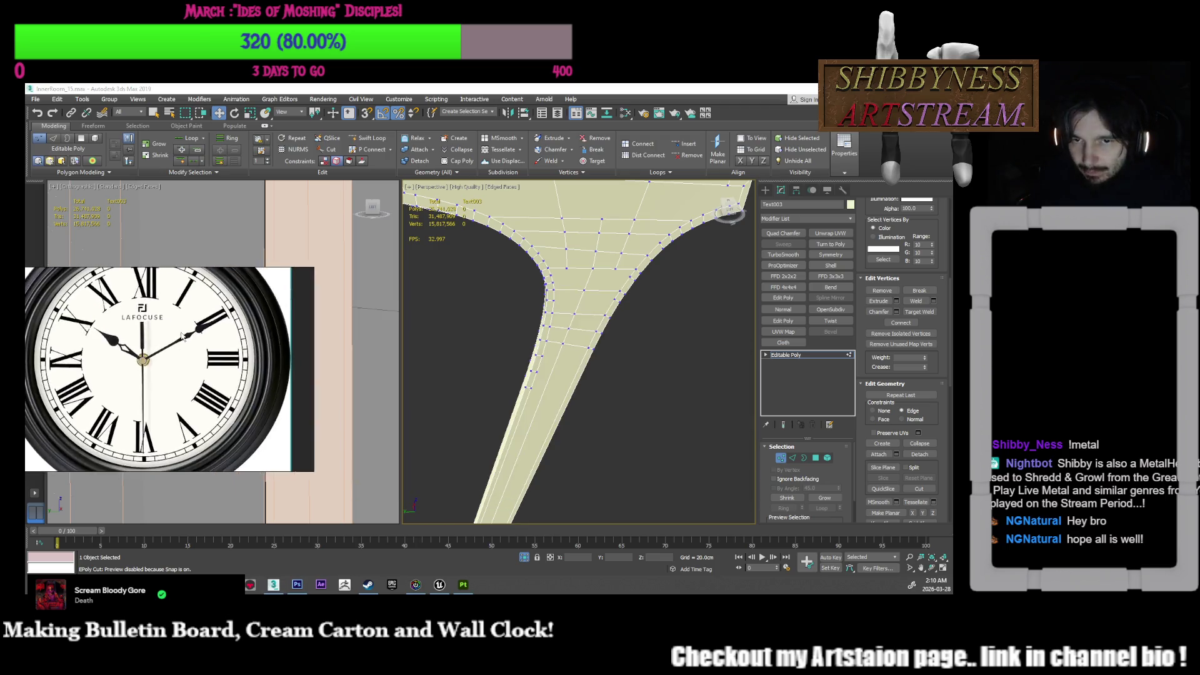
# Step: Frame the V numeral and select a vertex at the top of its right arm
pyautogui.scroll(-5, 715, 328)
pyautogui.moveTo(677, 352); pyautogui.dragTo(683, 373, button='middle')
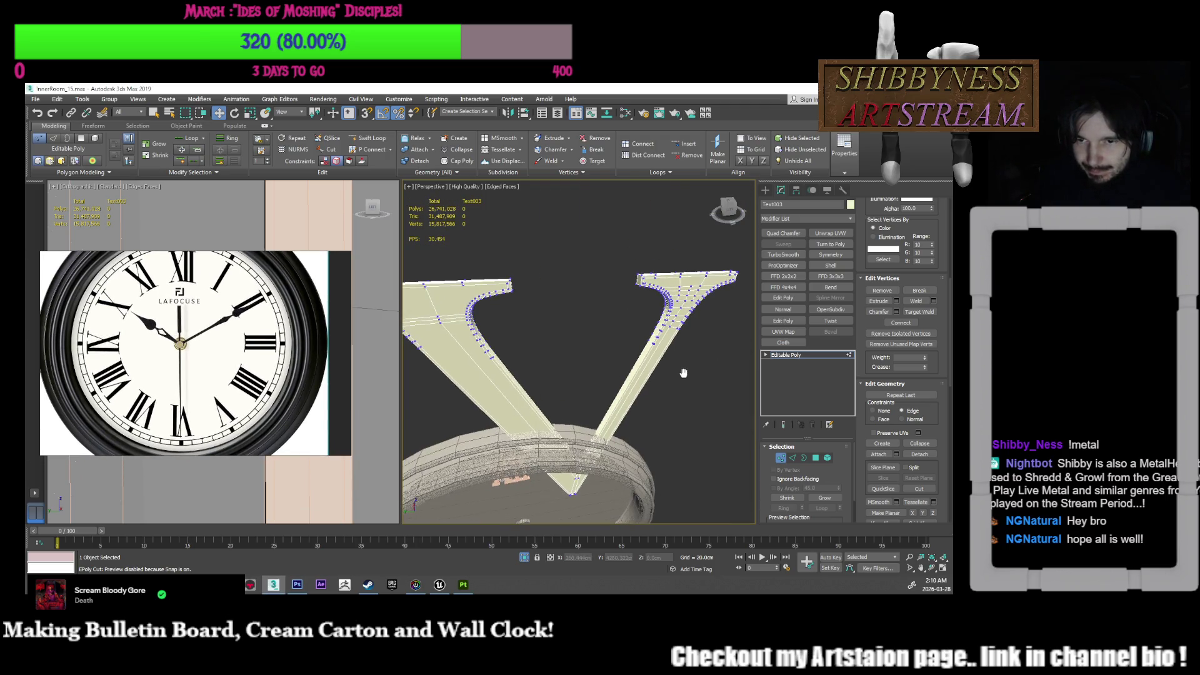
pyautogui.scroll(5, 668, 323)
pyautogui.click(670, 278)
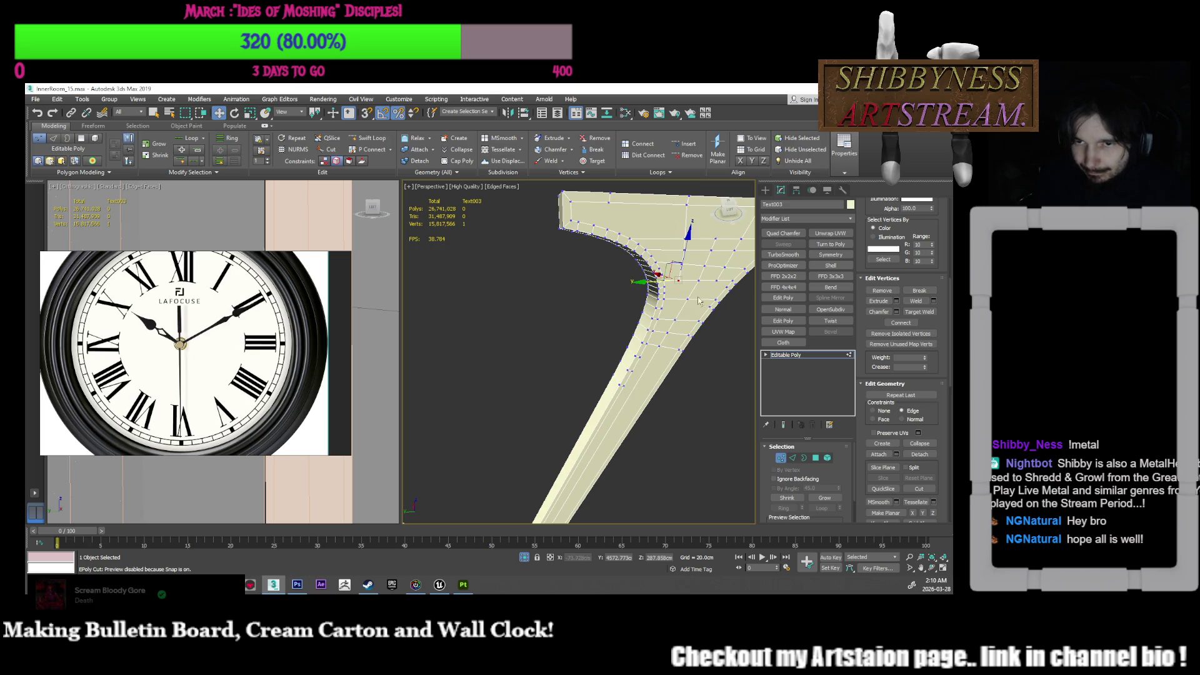
pyautogui.scroll(-5, 685, 303)
pyautogui.moveTo(685, 302)
pyautogui.mouseDown(button='middle')
pyautogui.moveTo(662, 256)
pyautogui.moveTo(671, 231)
pyautogui.moveTo(681, 328)
pyautogui.mouseUp(button='middle')
pyautogui.scroll(5, 656, 241)
pyautogui.scroll(-5, 656, 240)
pyautogui.scroll(2, 674, 231)
pyautogui.scroll(3, 681, 332)
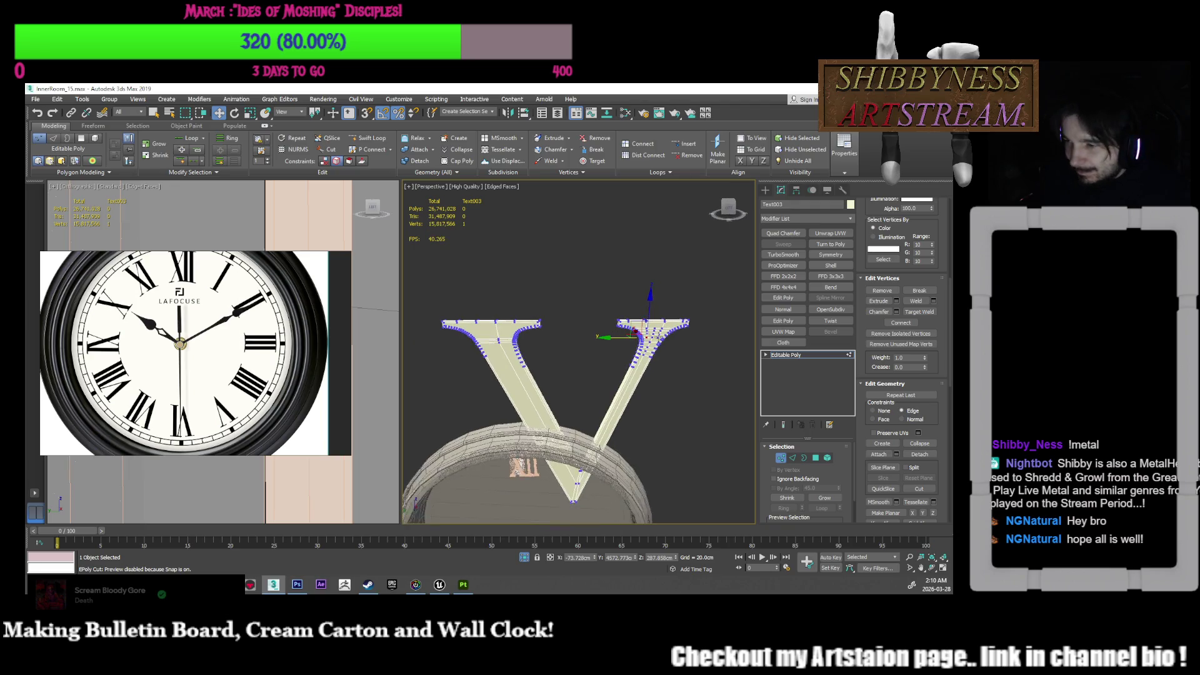
pyautogui.scroll(2, 656, 322)
pyautogui.scroll(5, 655, 322)
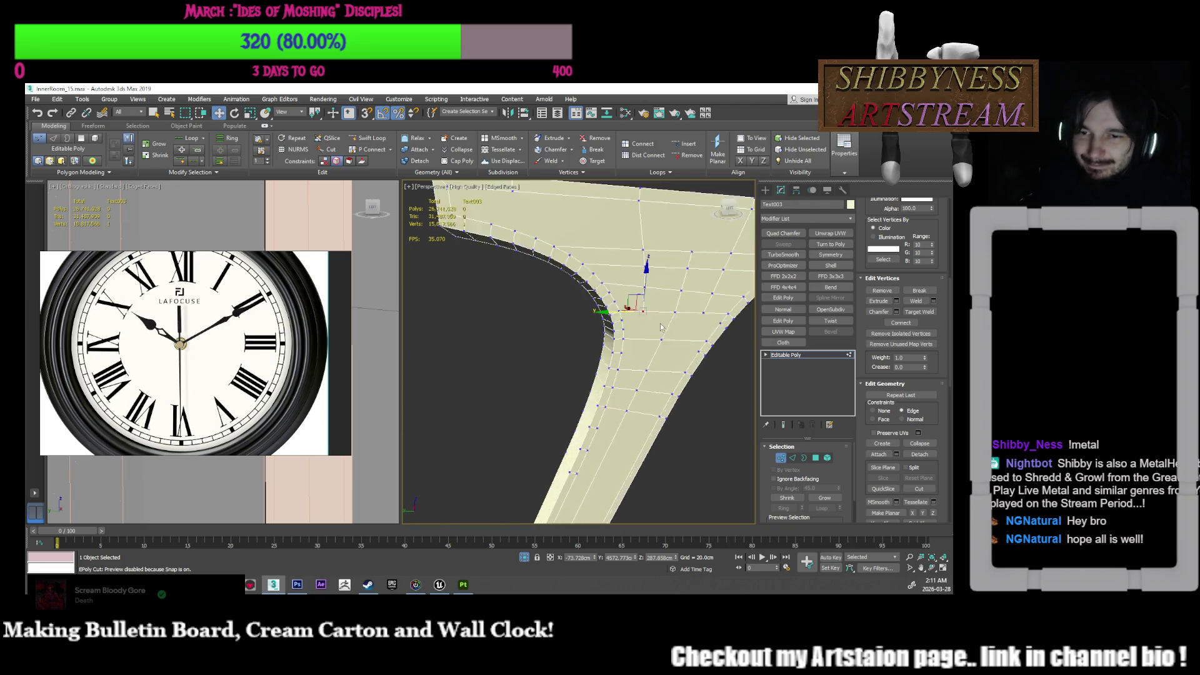
# Step: Cut additional edges around the right arm's neck, then switch to Move
pyautogui.rightClick(650, 268)
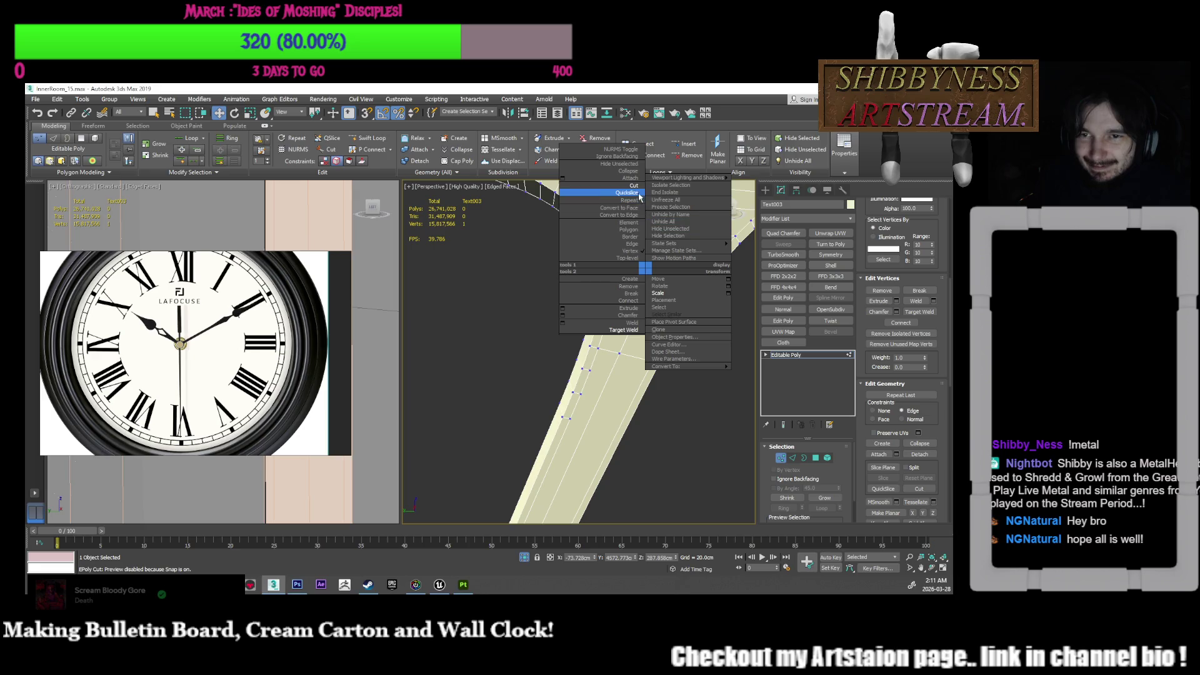
pyautogui.keyDown('alt'); pyautogui.moveTo(639, 195); pyautogui.dragTo(625, 200, button='middle'); pyautogui.keyUp('alt')
pyautogui.hotkey('alt', 'c')
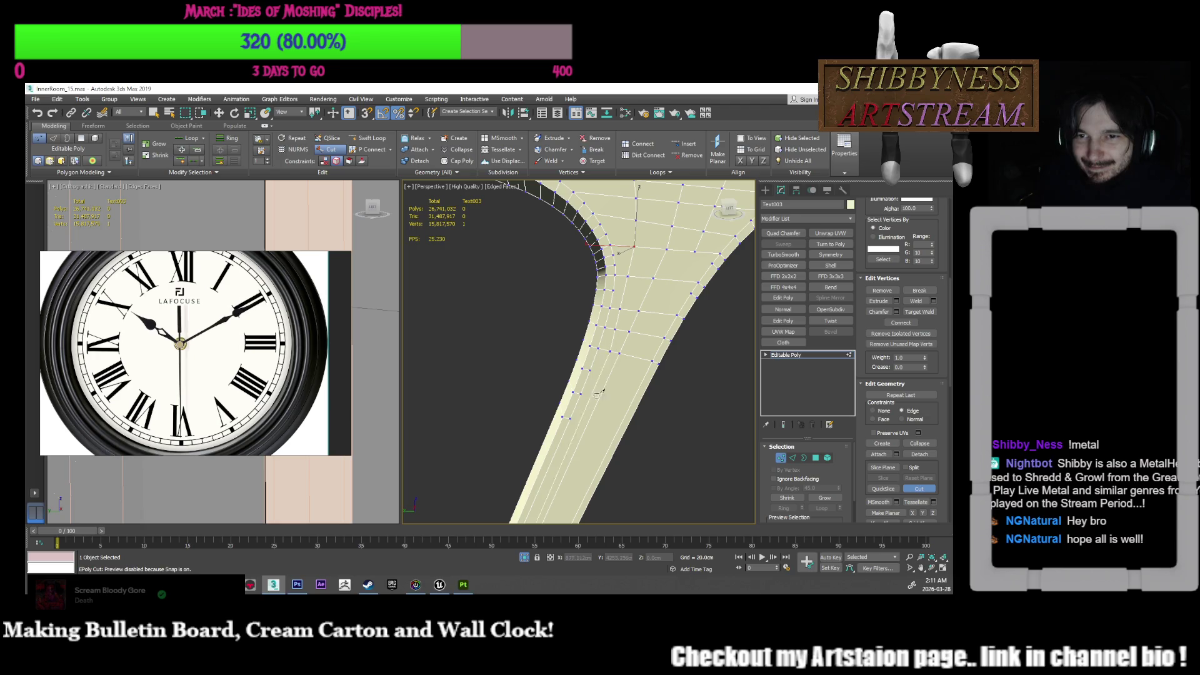
pyautogui.keyDown('alt'); pyautogui.moveTo(597, 393); pyautogui.dragTo(594, 277, button='middle'); pyautogui.keyUp('alt')
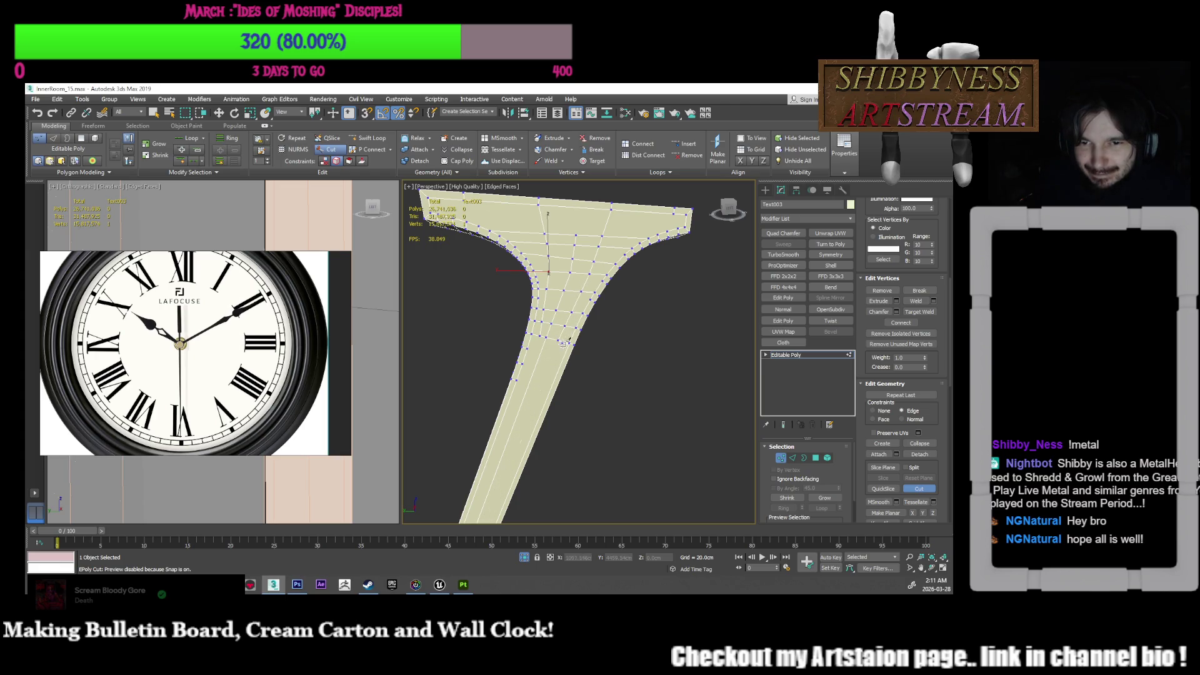
pyautogui.rightClick(583, 301)
pyautogui.scroll(3, 569, 305)
pyautogui.press('w')
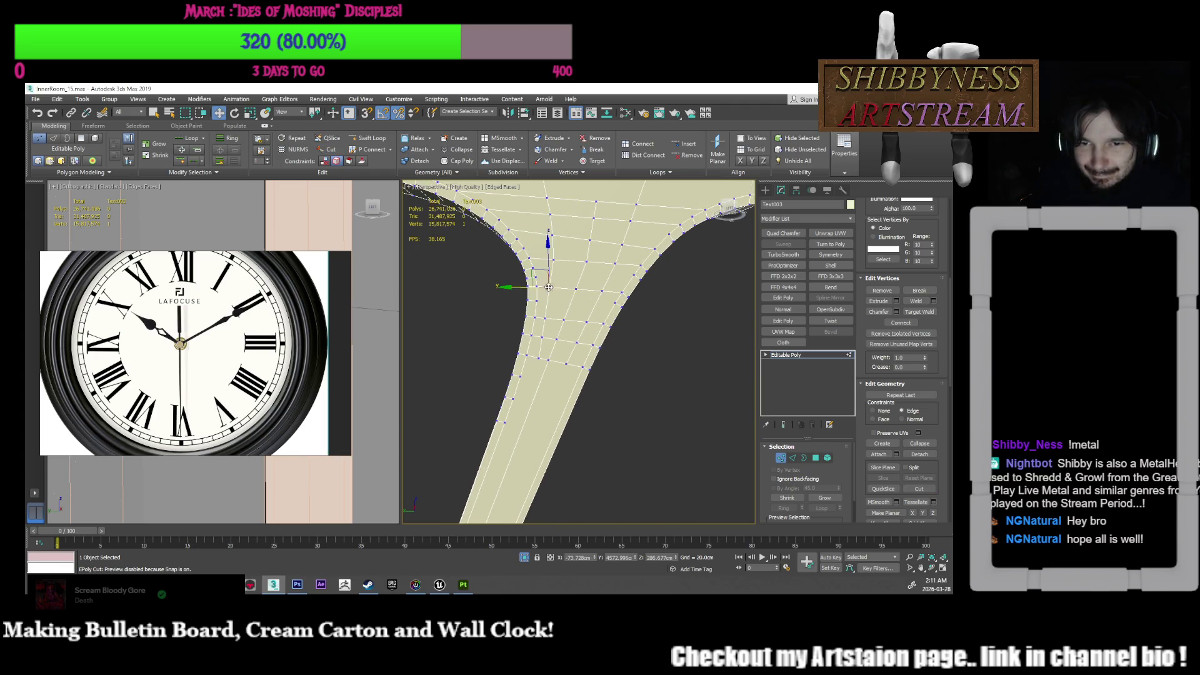
pyautogui.keyDown('alt'); pyautogui.moveTo(559, 295); pyautogui.dragTo(618, 303, button='middle'); pyautogui.keyUp('alt')
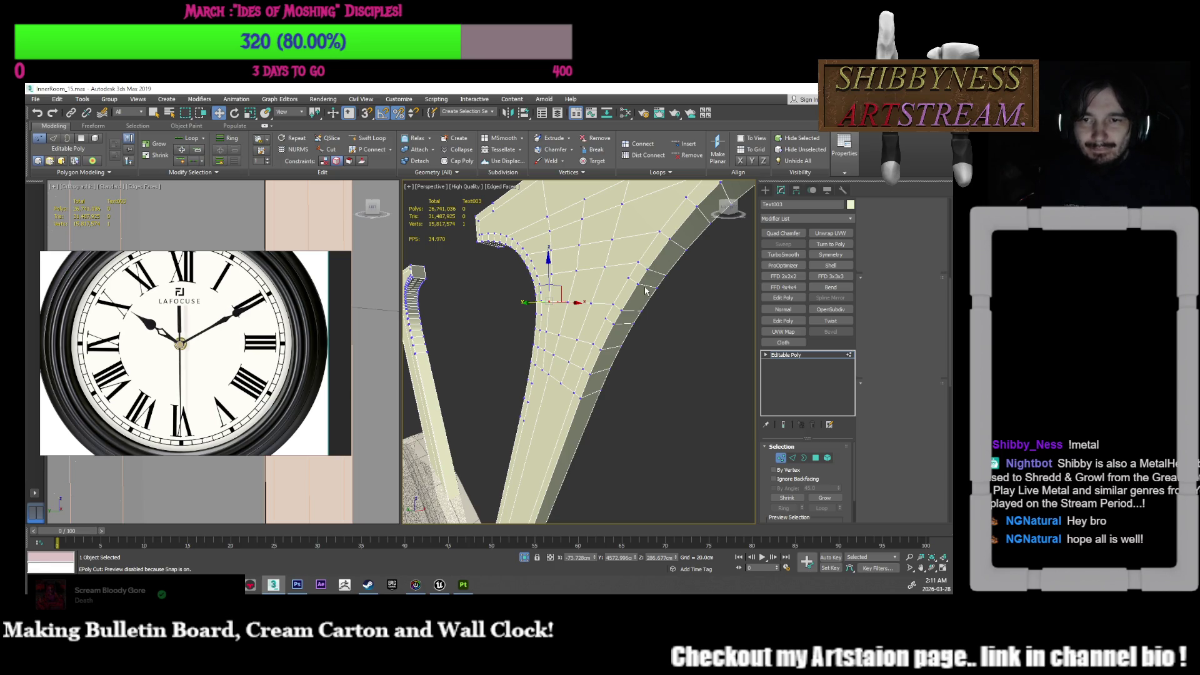
# Step: Select the edges at the V's curved inner corner in Edge mode for chamfering
pyautogui.press('2')
pyautogui.keyDown('alt'); pyautogui.moveTo(650, 289); pyautogui.dragTo(719, 312, button='middle'); pyautogui.keyUp('alt')
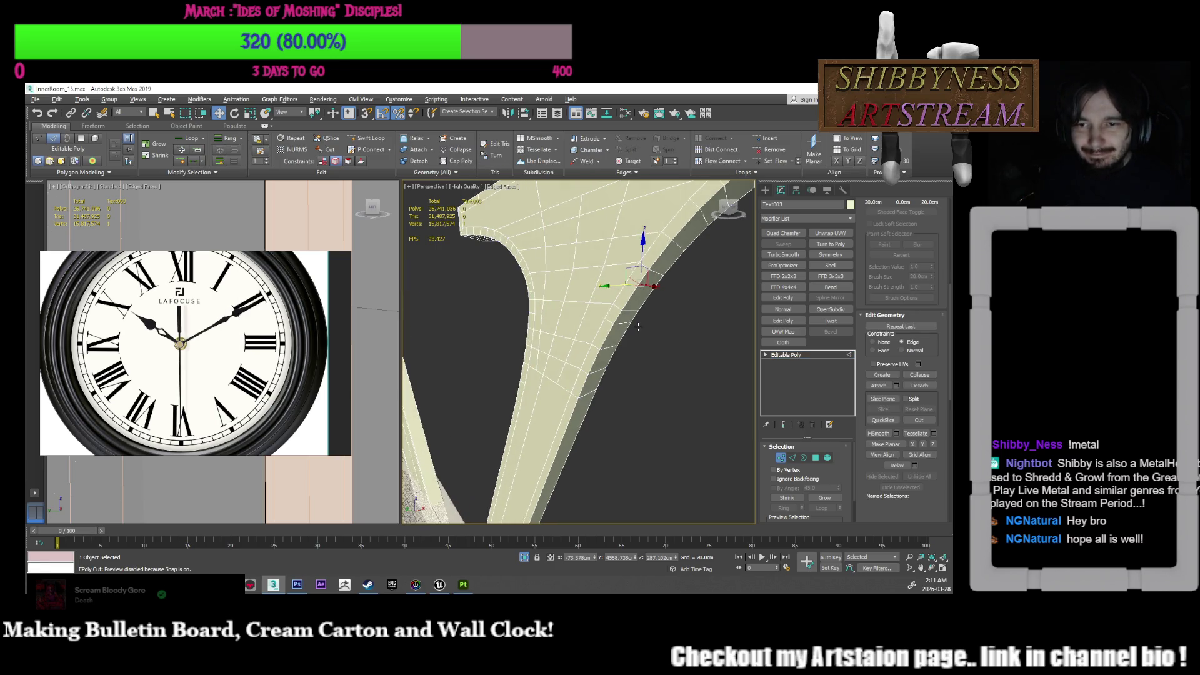
pyautogui.press('2')
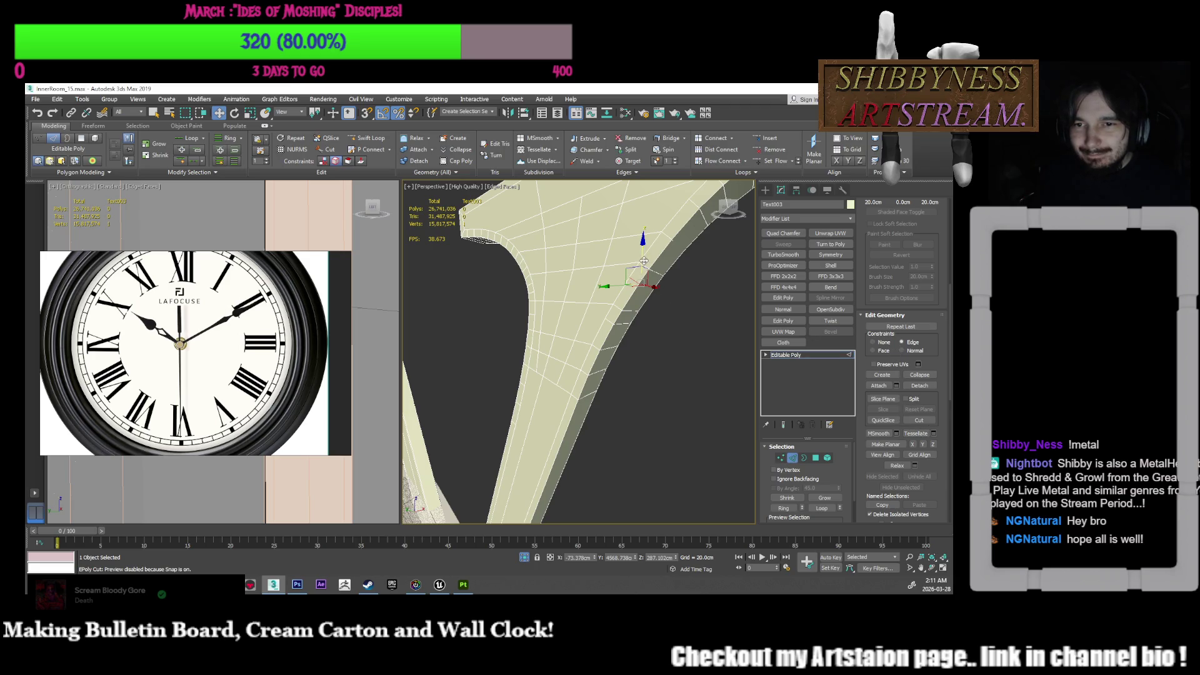
pyautogui.keyDown('alt'); pyautogui.moveTo(565, 301); pyautogui.dragTo(615, 308, button='middle'); pyautogui.keyUp('alt')
pyautogui.scroll(5, 890, 389)
pyautogui.scroll(3, 889, 389)
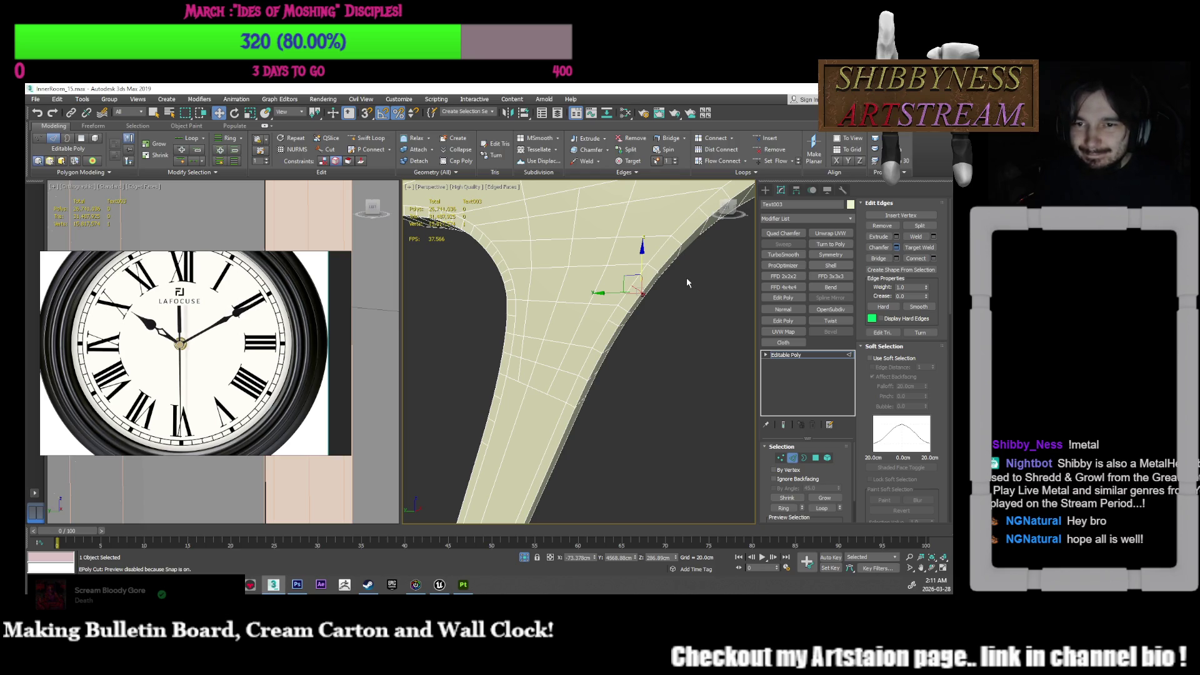
pyautogui.click(896, 247)
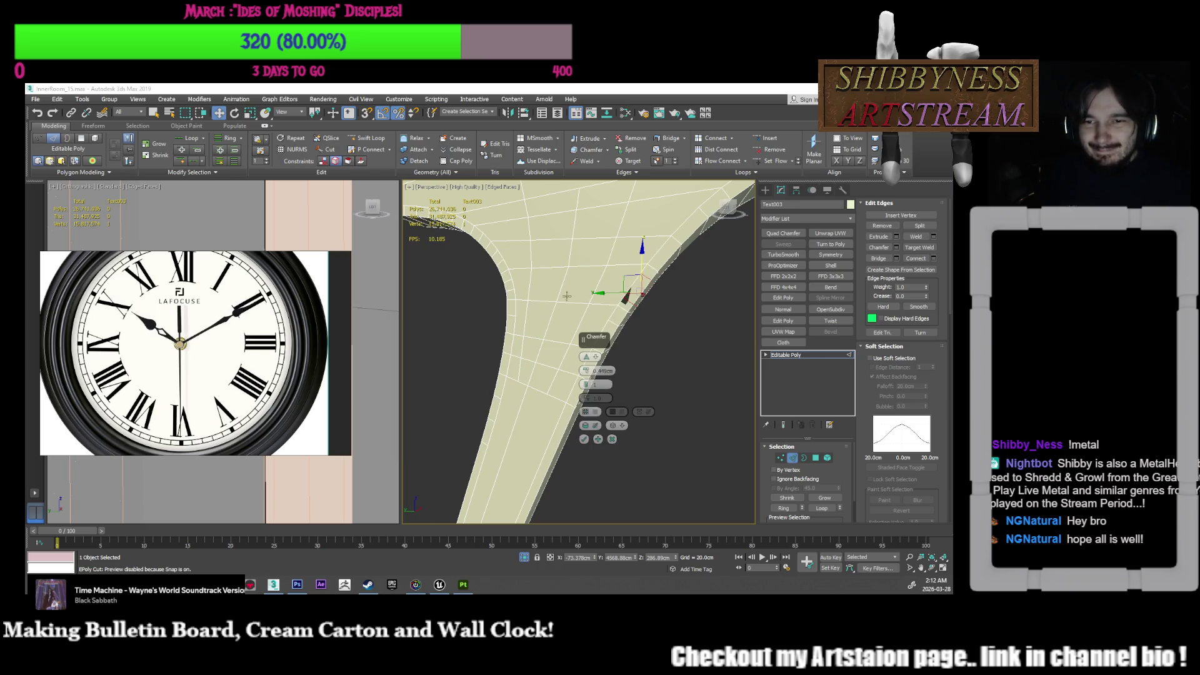
# Step: Set the chamfer amount to about 0.259cm and apply it to the edges
pyautogui.click(595, 384)
pyautogui.rightClick(586, 371)
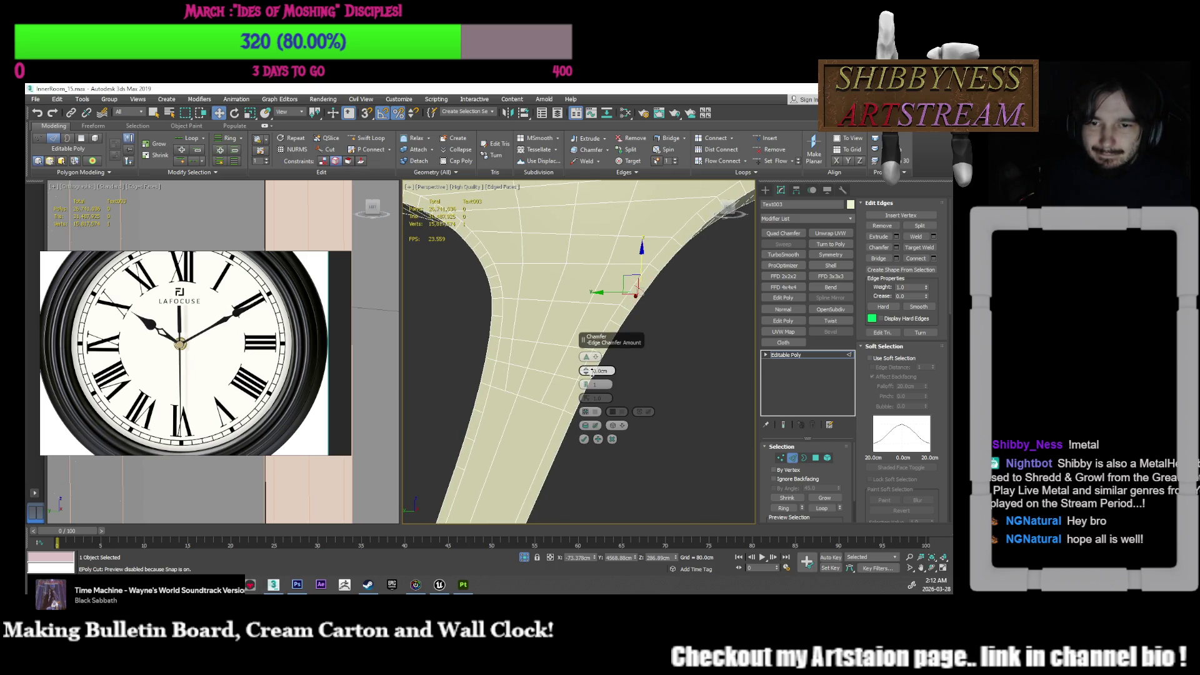
pyautogui.moveTo(587, 370); pyautogui.dragTo(588, 365)
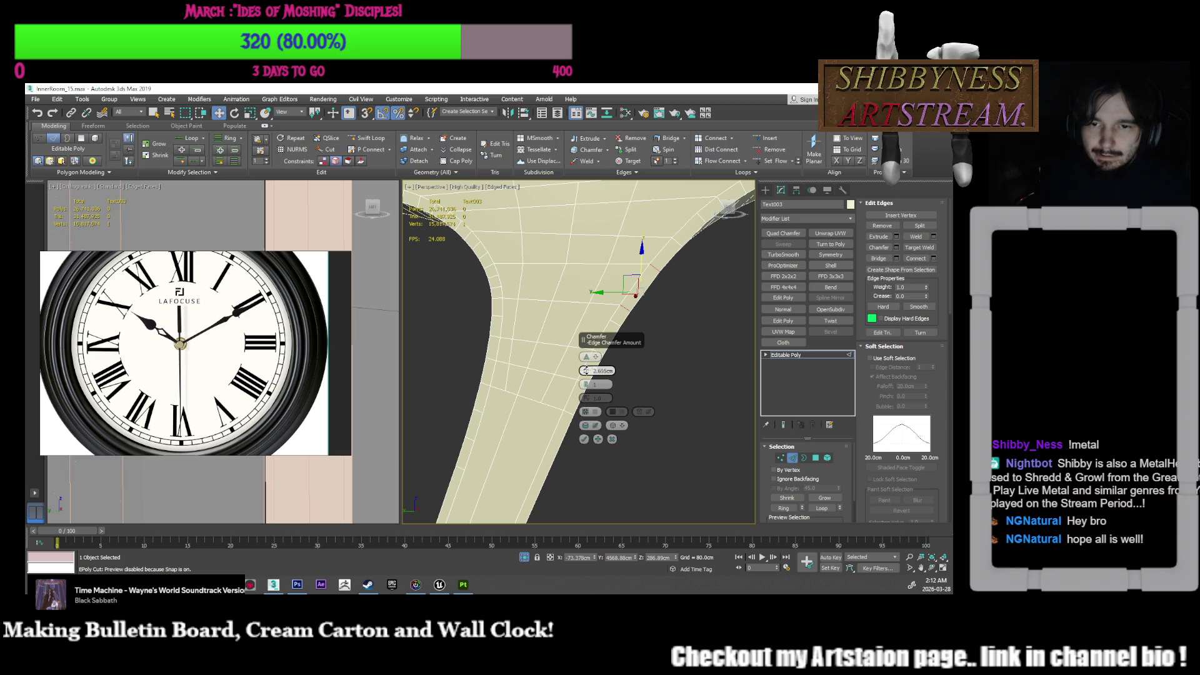
pyautogui.rightClick(585, 371)
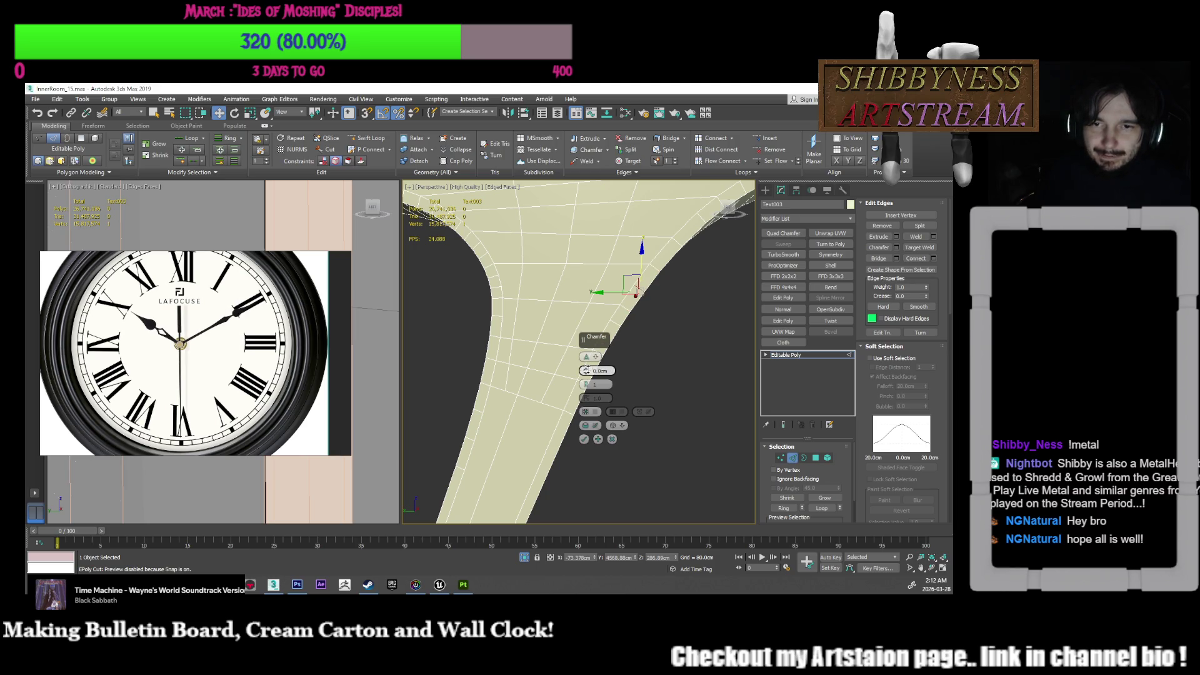
pyautogui.moveTo(586, 369); pyautogui.dragTo(589, 367)
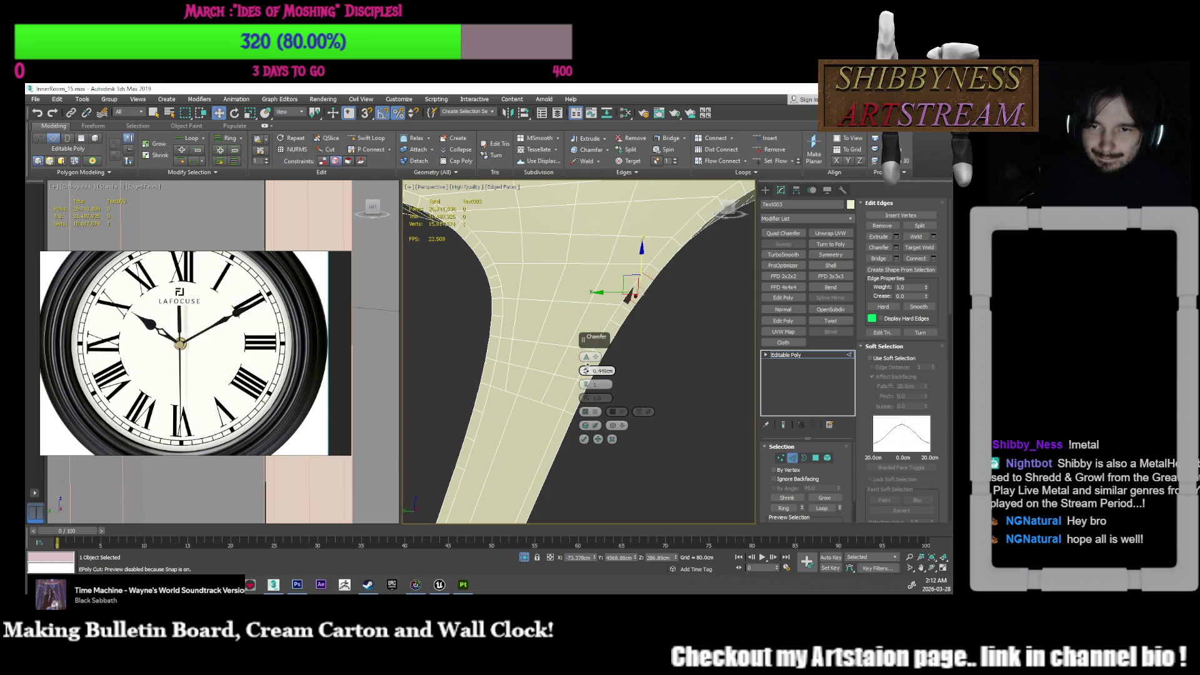
pyautogui.moveTo(586, 371); pyautogui.dragTo(586, 380)
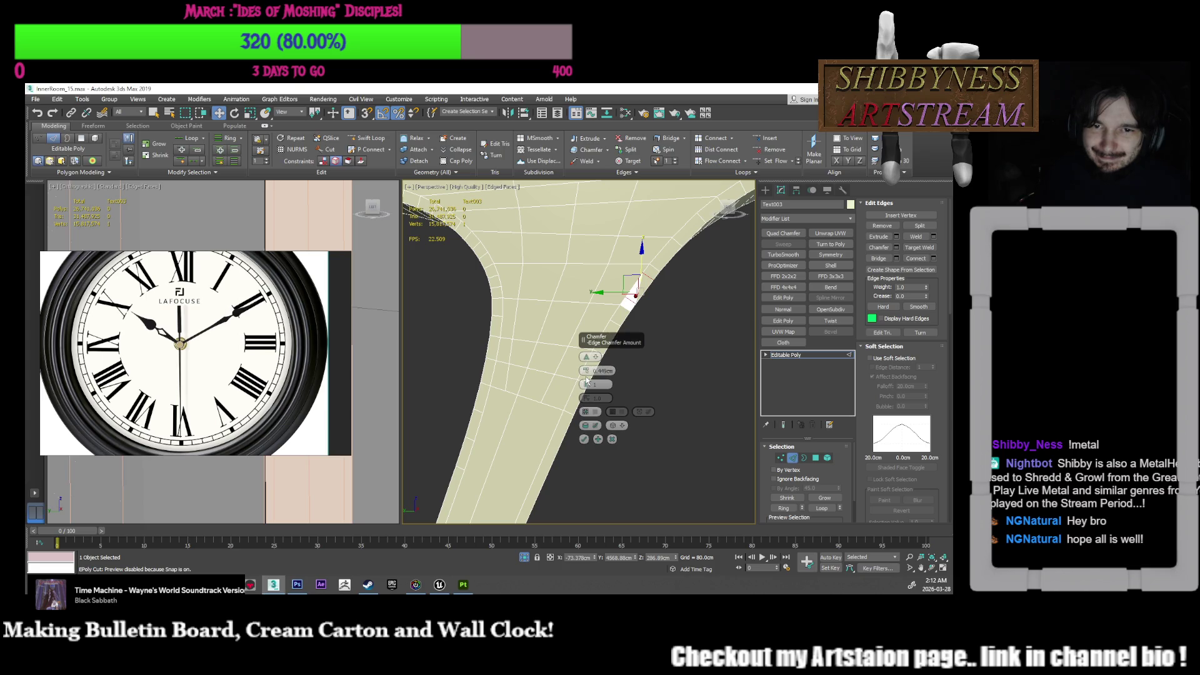
pyautogui.rightClick(585, 372)
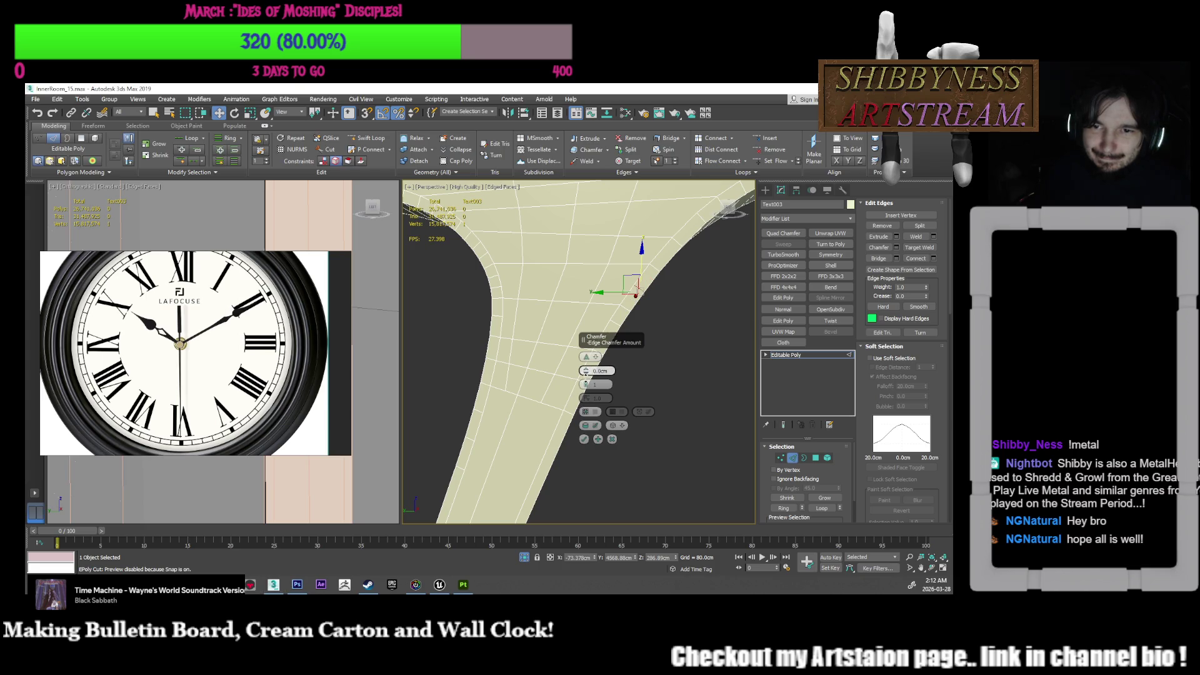
pyautogui.rightClick(586, 371)
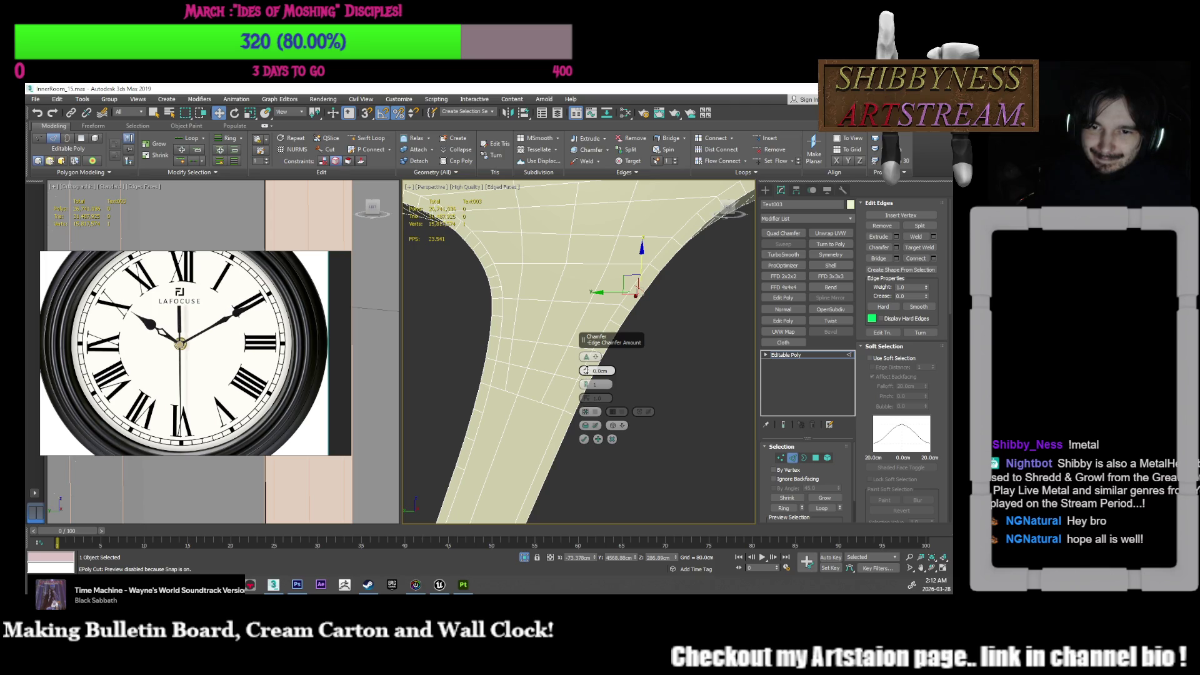
pyautogui.moveTo(586, 370); pyautogui.dragTo(592, 365)
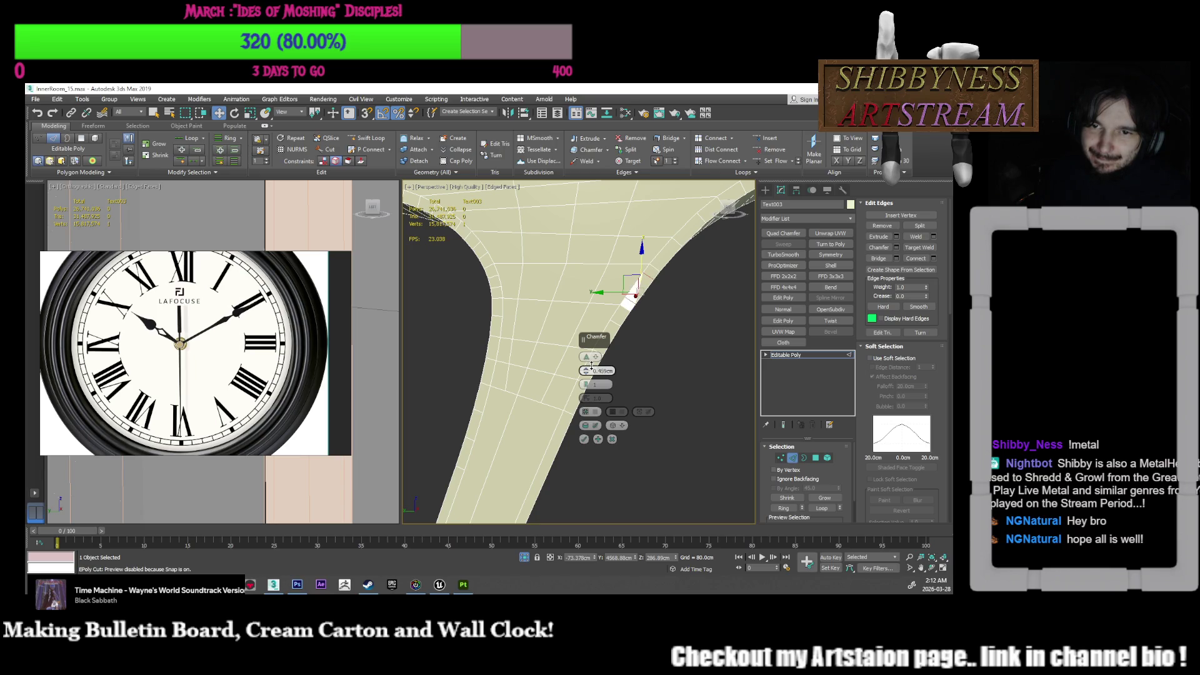
pyautogui.click(602, 371)
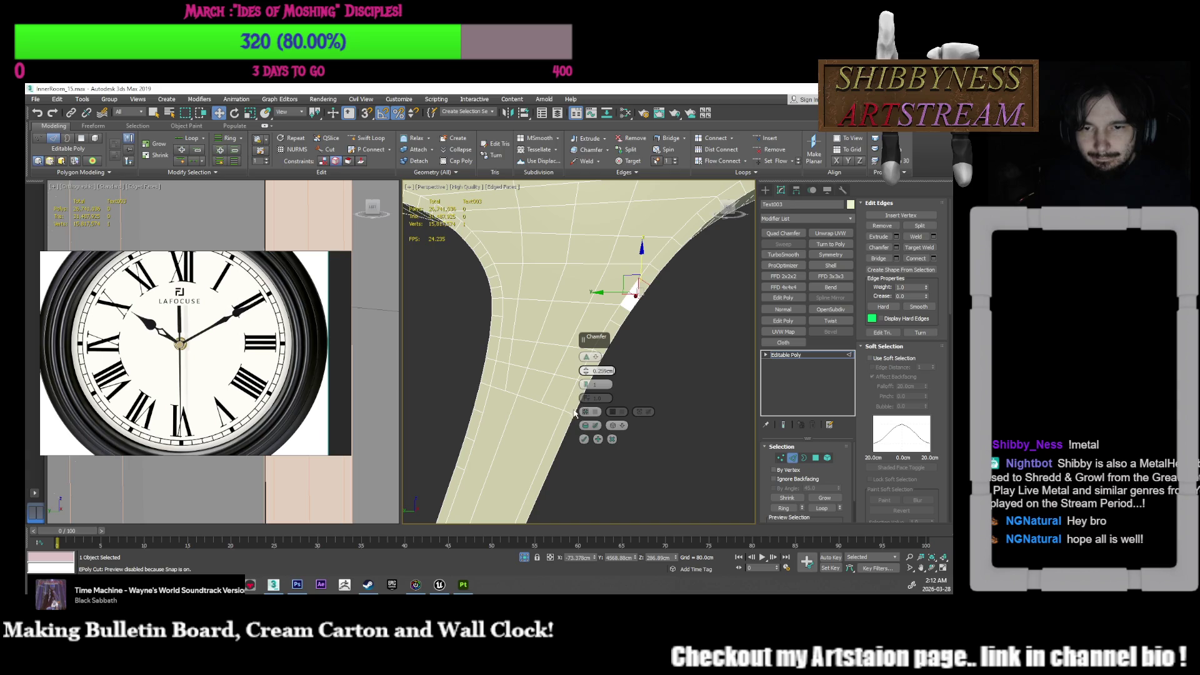
pyautogui.click(584, 439)
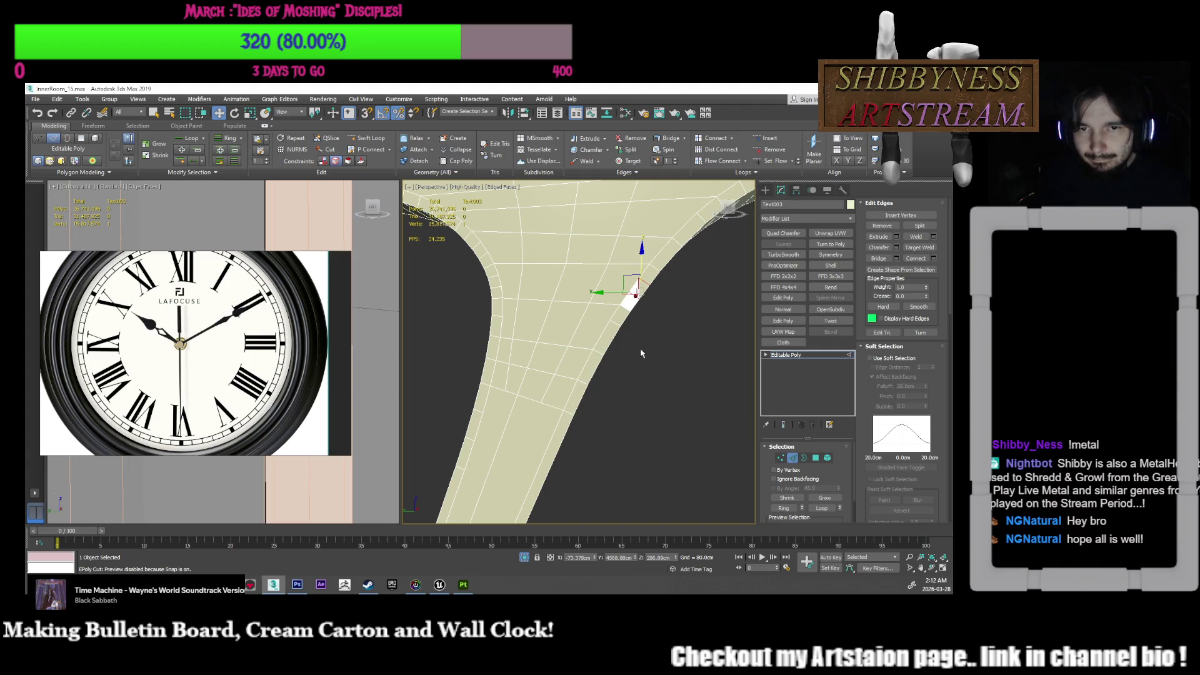
pyautogui.click(645, 354)
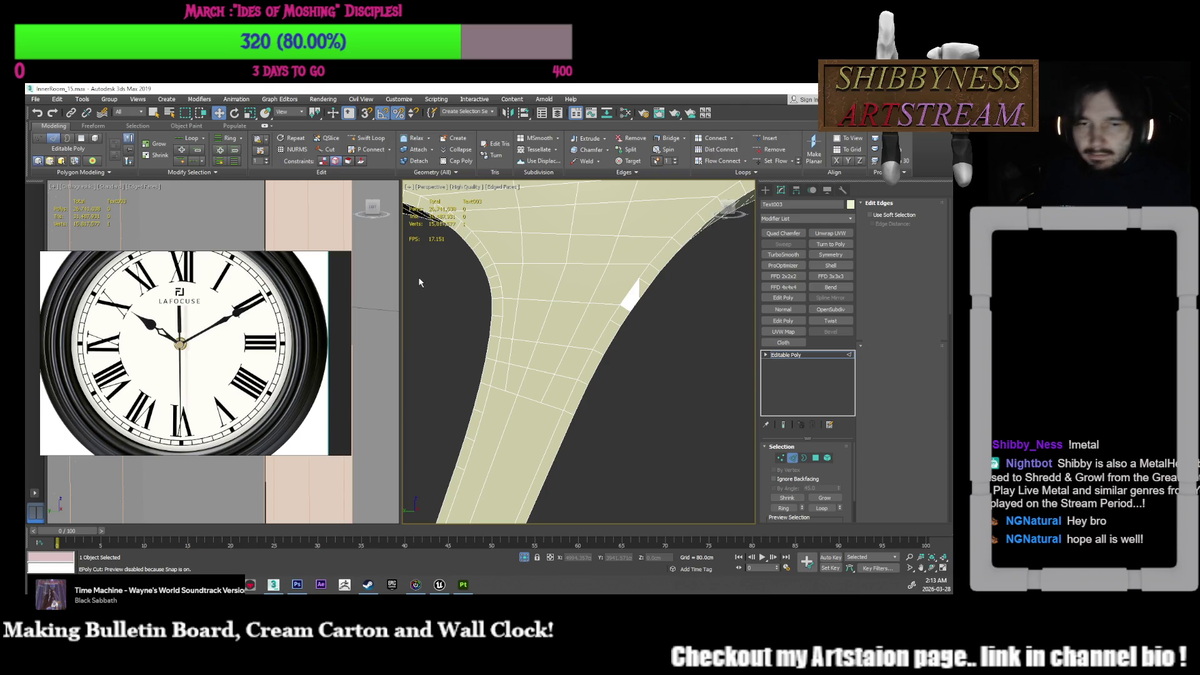
# Step: Slice a new edge across the V's arm from the chamfered corner to the arm's right edge
pyautogui.press('1')
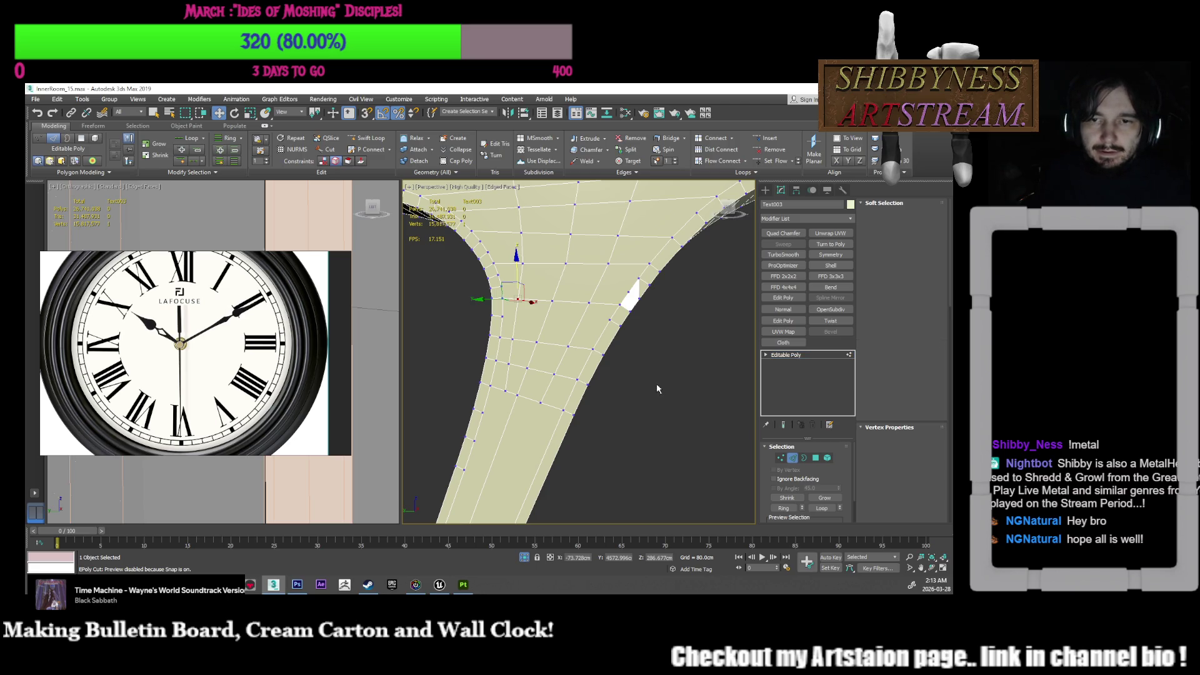
pyautogui.click(630, 293)
pyautogui.moveTo(631, 294)
pyautogui.keyDown('alt'); pyautogui.mouseDown(button='middle')
pyautogui.moveTo(616, 343)
pyautogui.moveTo(625, 361)
pyautogui.mouseUp(button='middle'); pyautogui.keyUp('alt')
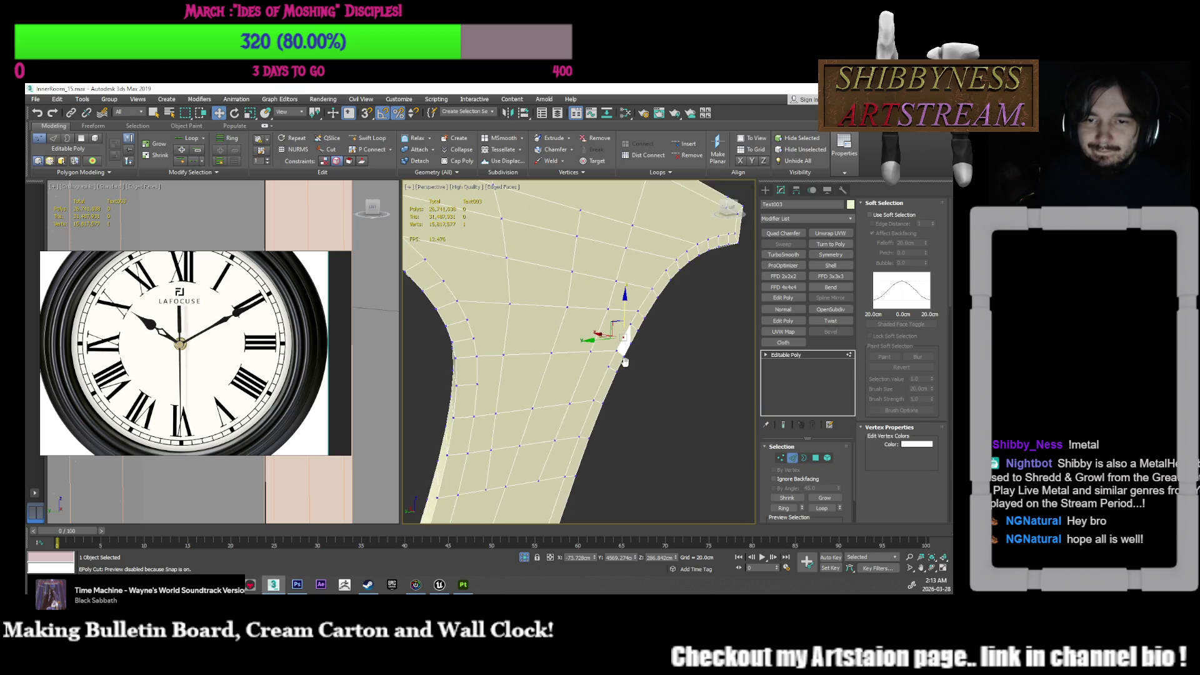
pyautogui.rightClick(666, 369)
pyautogui.click(652, 287)
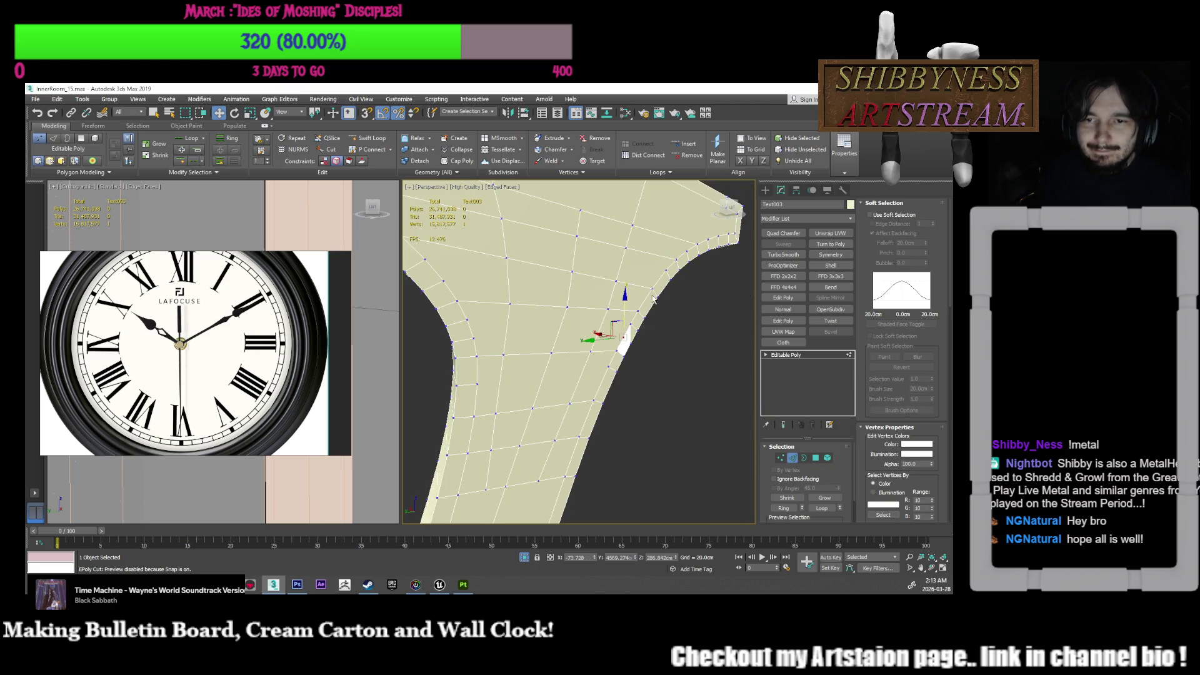
pyautogui.click(468, 338)
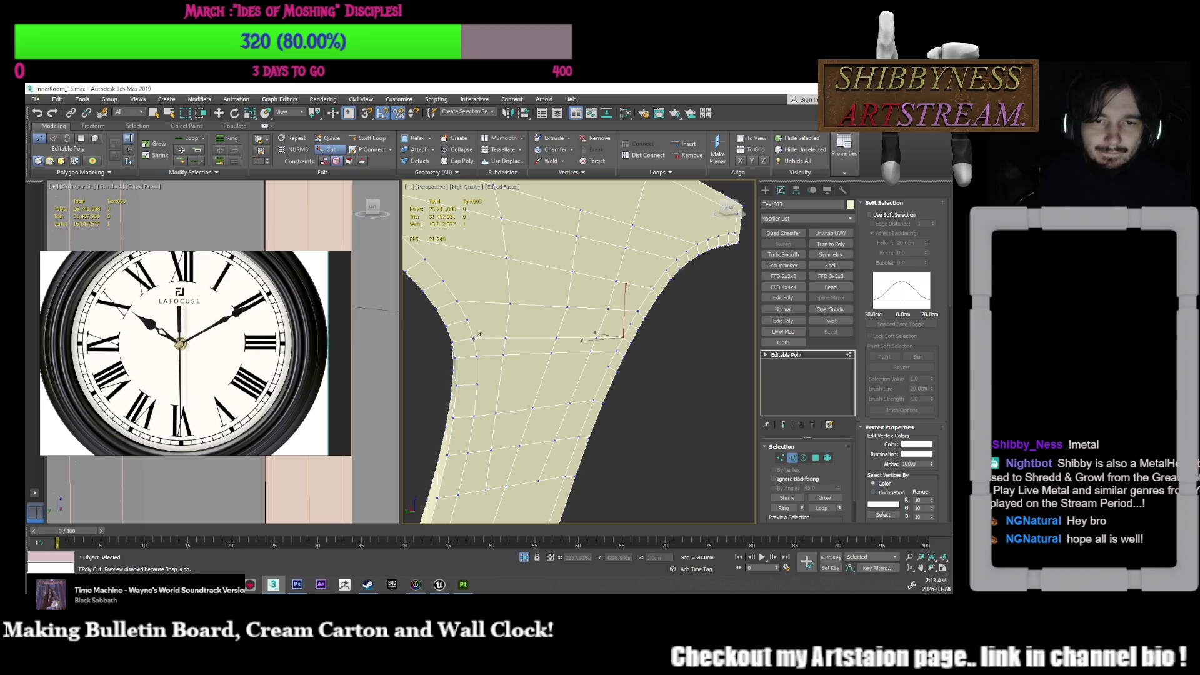
pyautogui.click(468, 320)
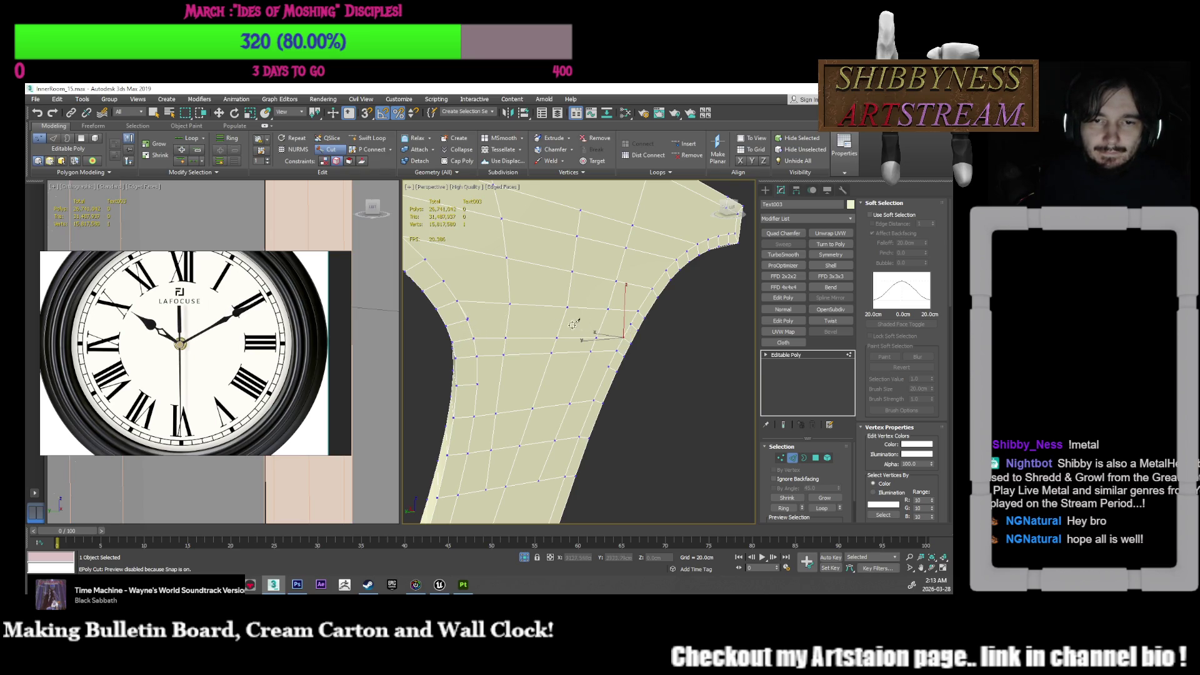
pyautogui.click(633, 324)
pyautogui.press('w')
pyautogui.scroll(-5, 629, 384)
# Step: Select two vertices on the arm's lower edge near the junction
pyautogui.press('1')
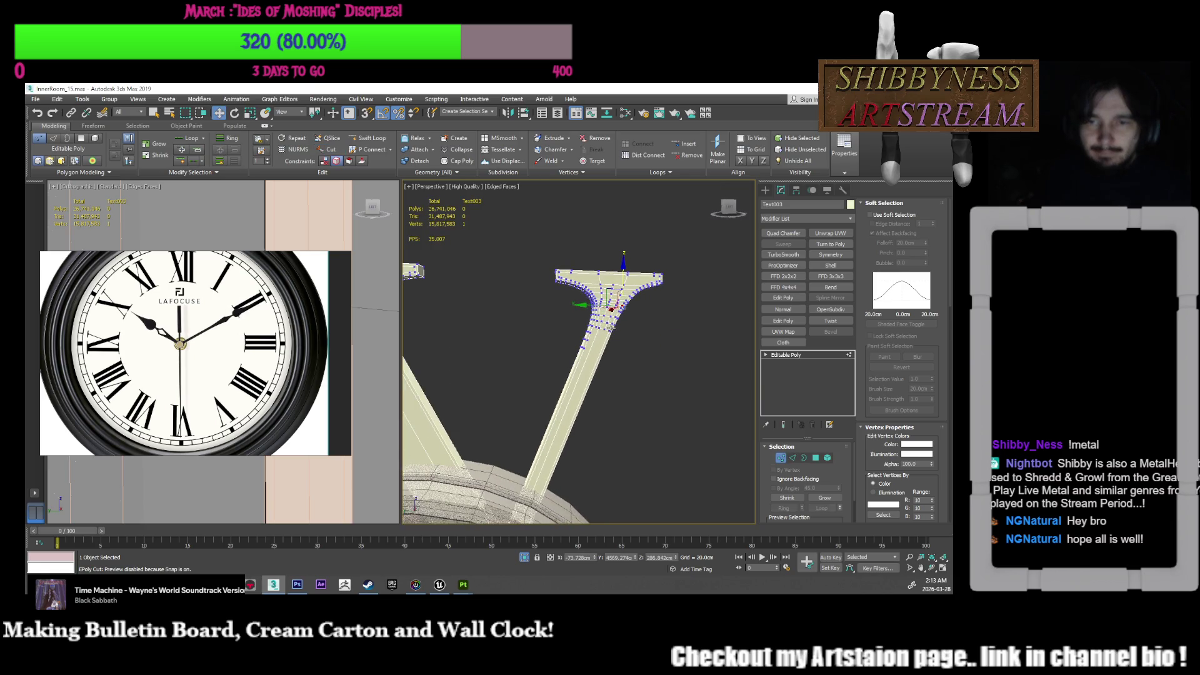
pyautogui.scroll(4, 610, 333)
pyautogui.scroll(1, 599, 313)
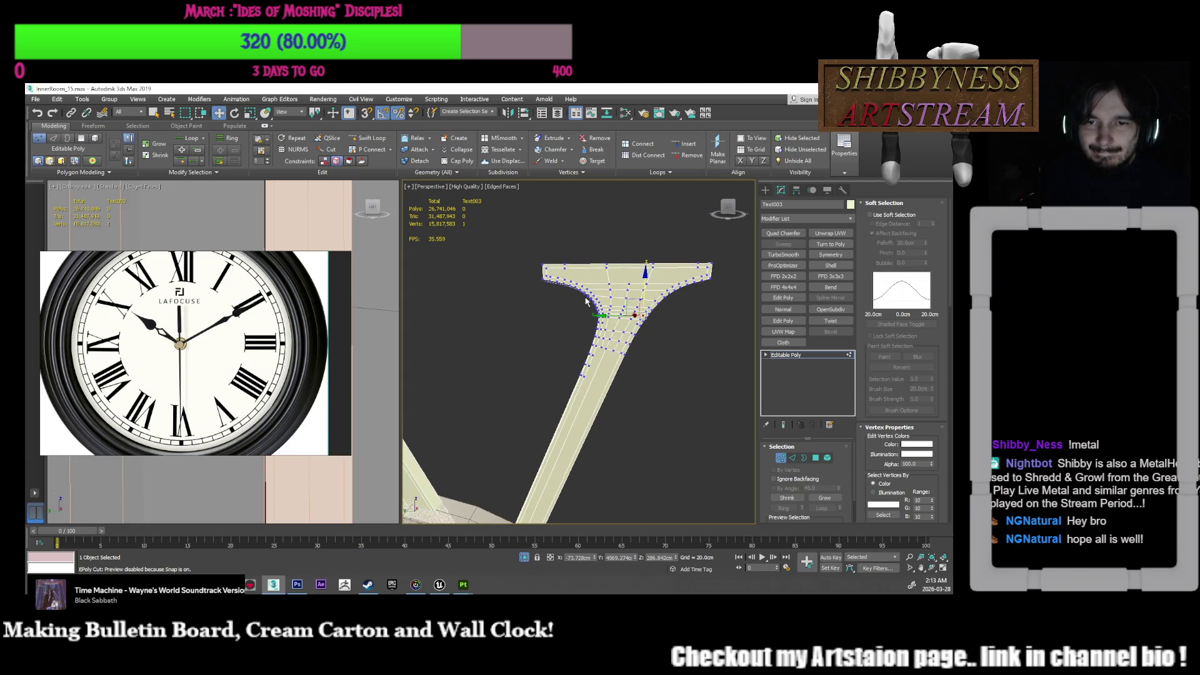
pyautogui.scroll(3, 578, 286)
pyautogui.moveTo(575, 287)
pyautogui.keyDown('alt'); pyautogui.mouseDown(button='middle')
pyautogui.moveTo(563, 294)
pyautogui.moveTo(588, 308)
pyautogui.mouseUp(button='middle'); pyautogui.keyUp('alt')
pyautogui.click(507, 317)
pyautogui.moveTo(511, 318); pyautogui.dragTo(496, 292)
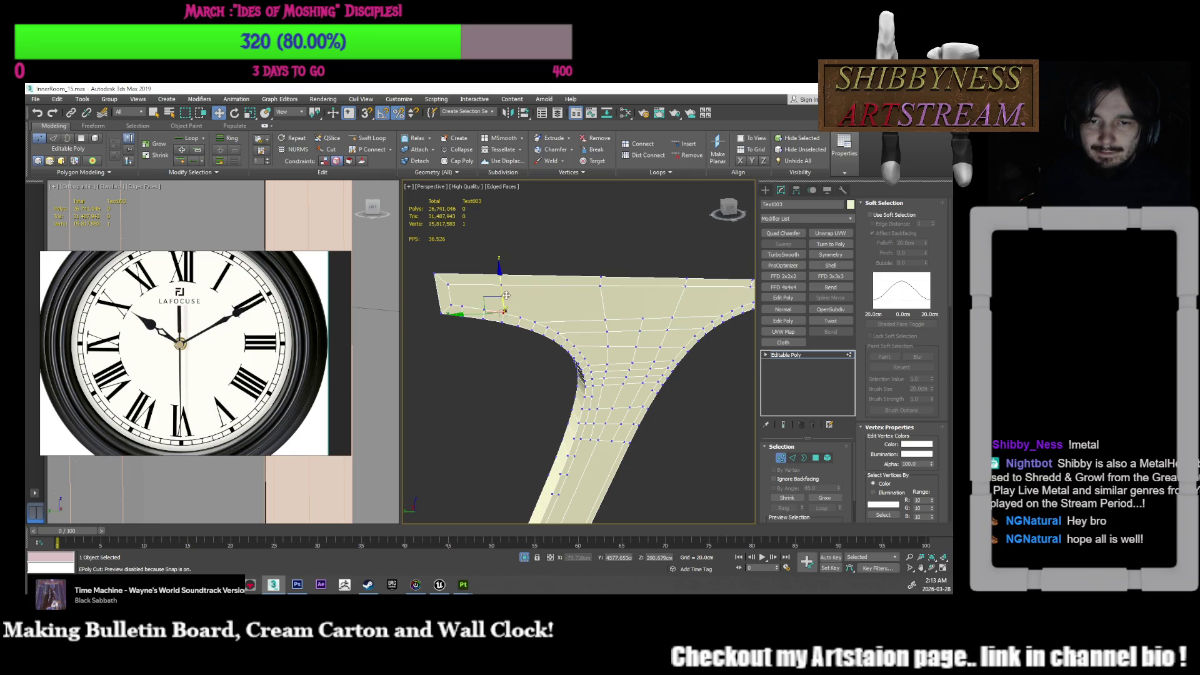
pyautogui.moveTo(570, 320); pyautogui.dragTo(531, 306, button='middle')
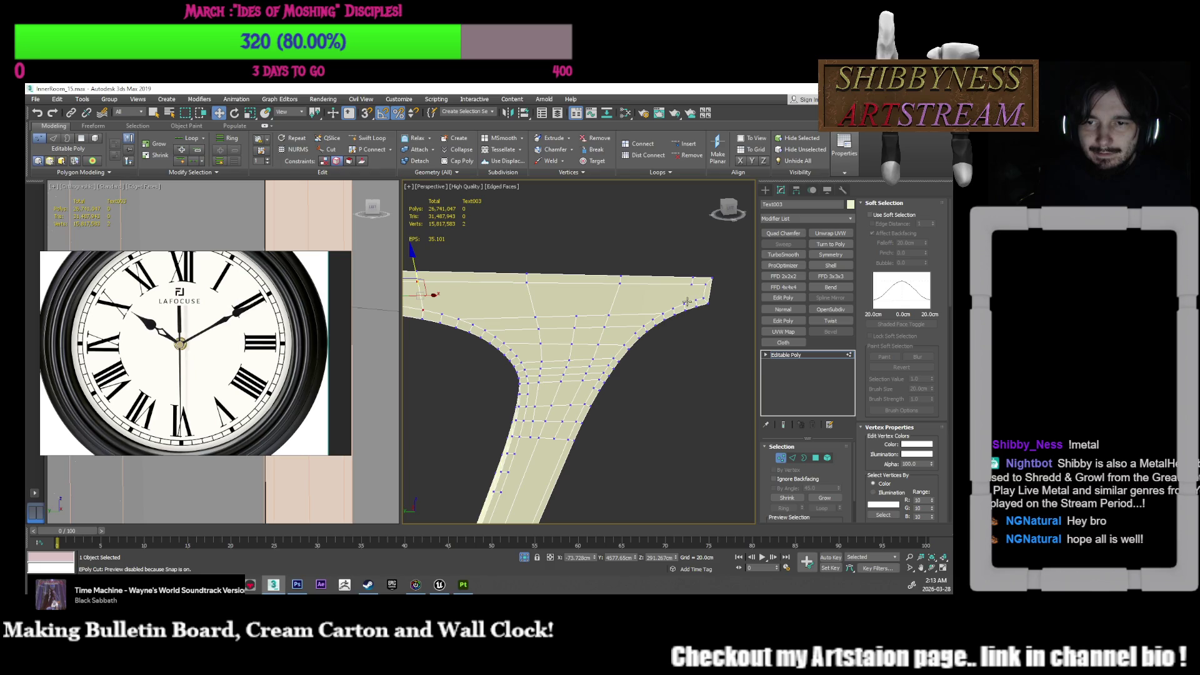
# Step: Select the neighbouring vertices at the right end of the arm
pyautogui.click(694, 300)
pyautogui.moveTo(644, 301); pyautogui.dragTo(669, 301, button='middle')
pyautogui.scroll(-2, 668, 300)
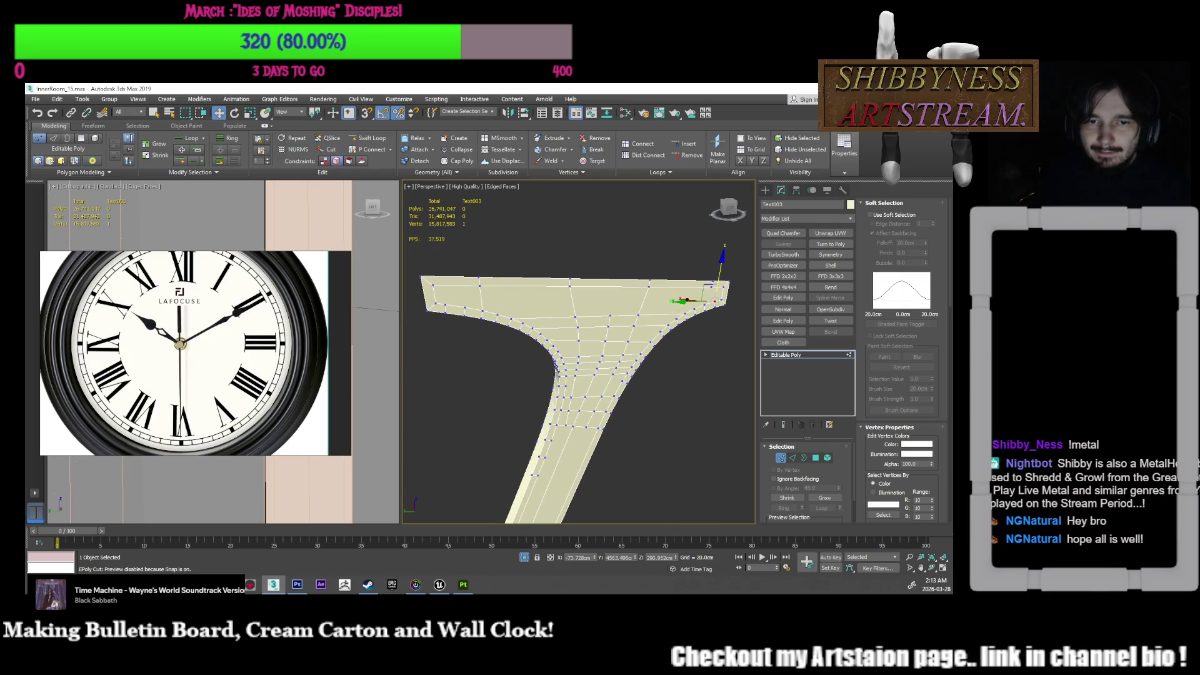
pyautogui.click(705, 305)
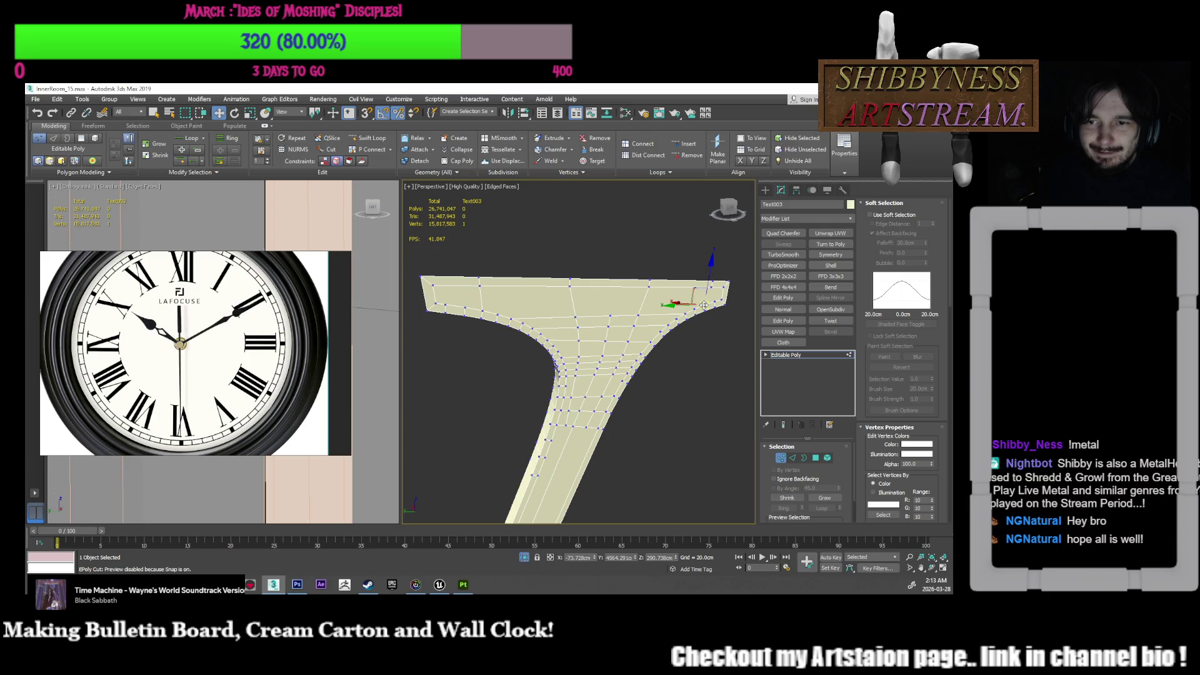
pyautogui.click(694, 307)
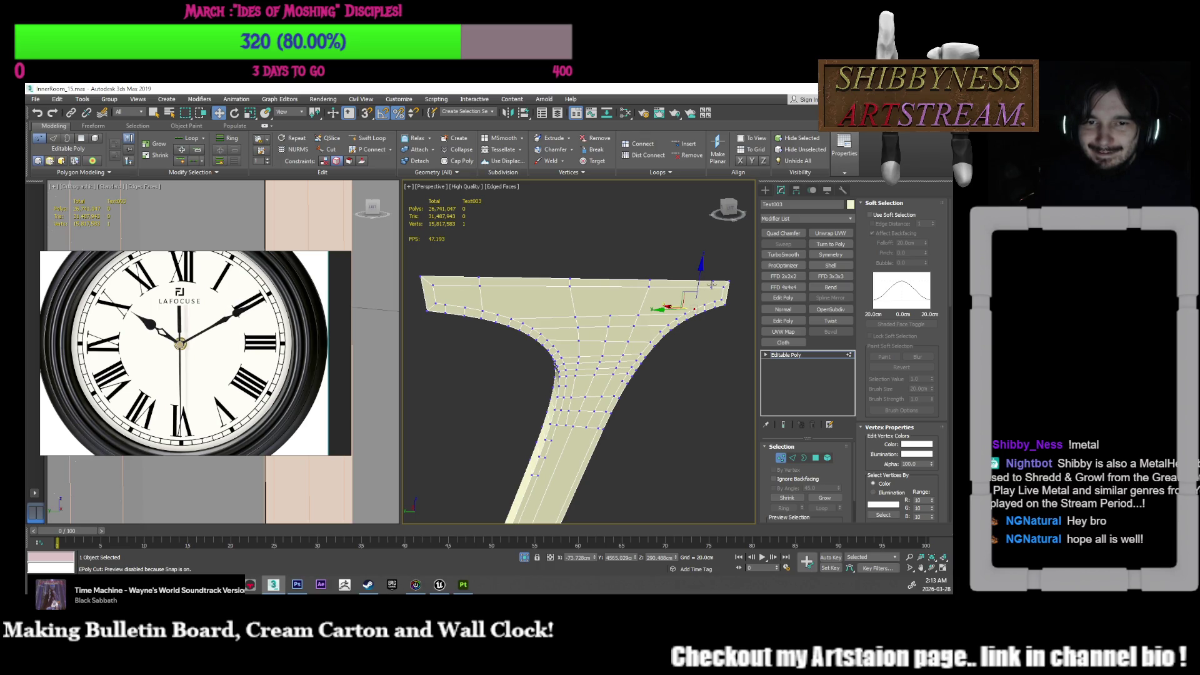
pyautogui.keyDown('ctrl'); pyautogui.click(712, 284); pyautogui.keyUp('ctrl')
pyautogui.moveTo(655, 335)
pyautogui.mouseDown(button='middle')
pyautogui.moveTo(671, 332)
pyautogui.moveTo(647, 327)
pyautogui.mouseUp(button='middle')
# Step: Reselect the arm-end corner vertices and nudge them about 0.3 cm along Y
pyautogui.click(717, 295)
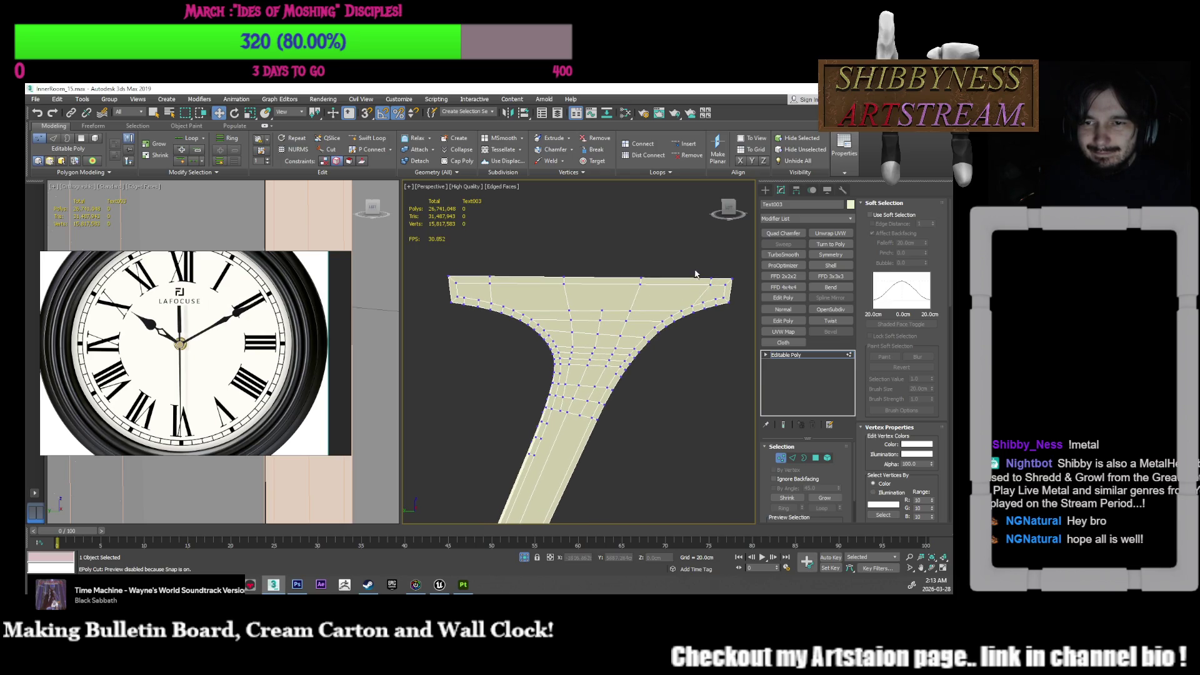
pyautogui.moveTo(717, 295); pyautogui.dragTo(707, 280)
pyautogui.moveTo(706, 279)
pyautogui.keyDown('alt'); pyautogui.mouseDown(button='middle')
pyautogui.moveTo(737, 271)
pyautogui.moveTo(737, 325)
pyautogui.moveTo(756, 350)
pyautogui.mouseUp(button='middle'); pyautogui.keyUp('alt')
pyautogui.keyDown('alt'); pyautogui.click(723, 294); pyautogui.keyUp('alt')
pyautogui.moveTo(881, 447); pyautogui.dragTo(874, 243)
pyautogui.moveTo(678, 281); pyautogui.dragTo(656, 285)
pyautogui.keyDown('alt'); pyautogui.moveTo(656, 286); pyautogui.dragTo(648, 351, button='middle'); pyautogui.keyUp('alt')
pyautogui.scroll(5, 615, 303)
pyautogui.scroll(-3, 615, 303)
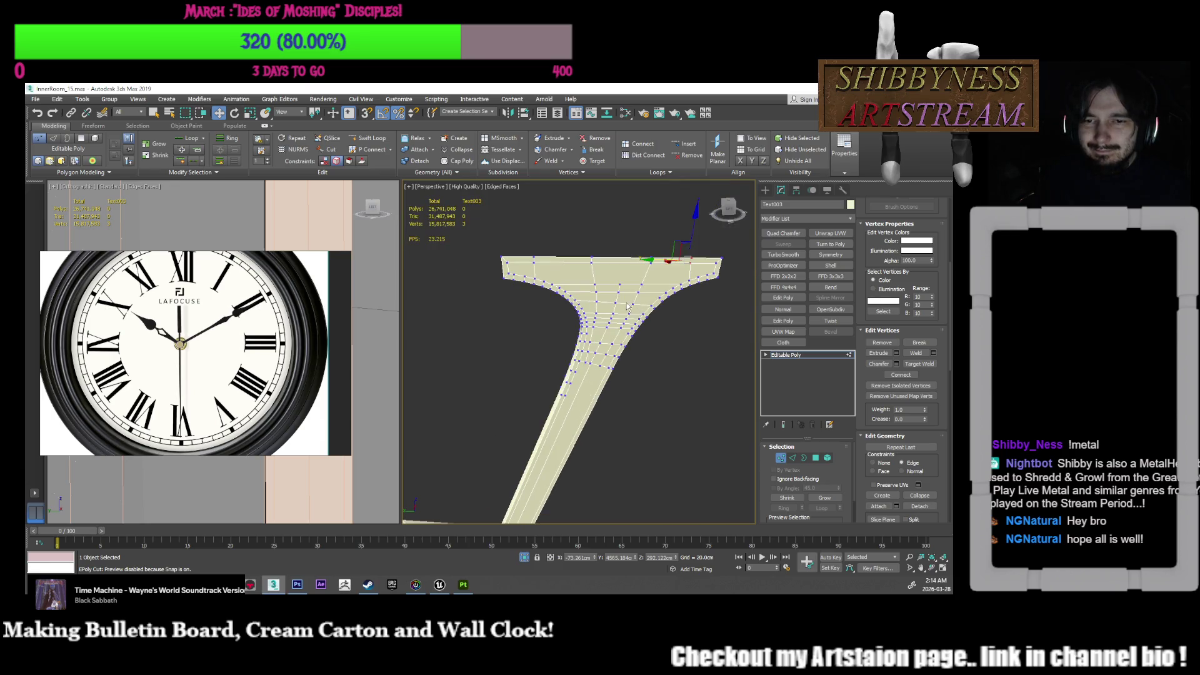
pyautogui.click(614, 302)
pyautogui.moveTo(615, 302)
pyautogui.keyDown('alt'); pyautogui.mouseDown(button='middle')
pyautogui.moveTo(576, 307)
pyautogui.moveTo(613, 374)
pyautogui.mouseUp(button='middle'); pyautogui.keyUp('alt')
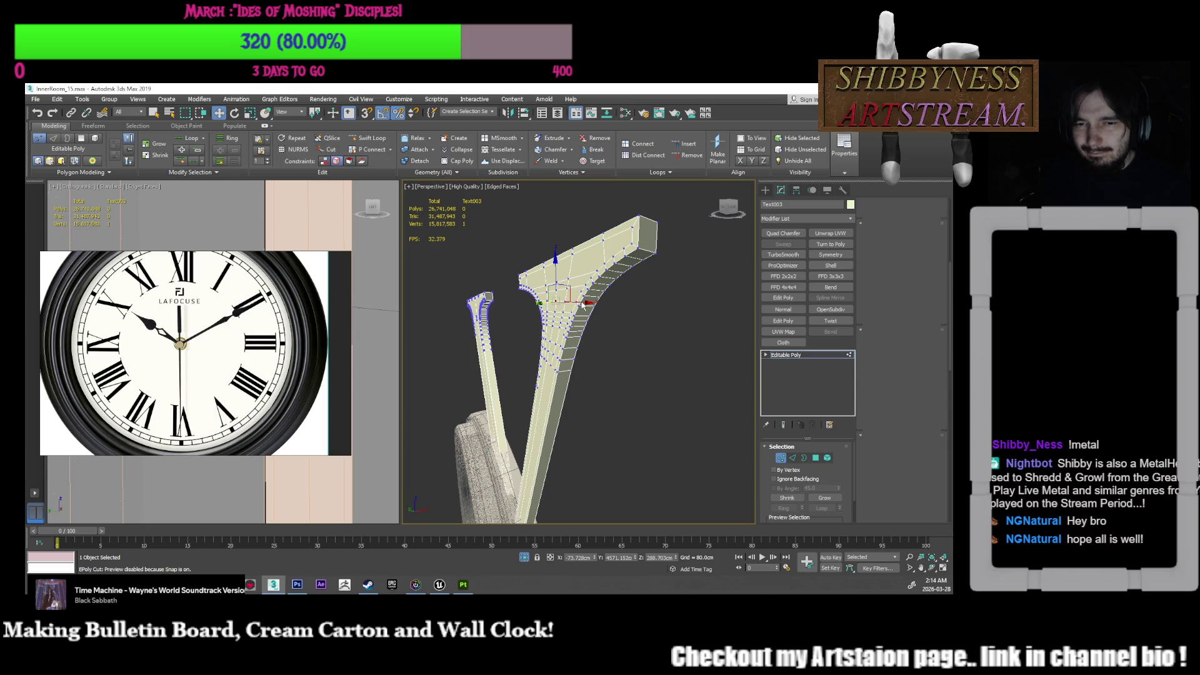
# Step: In Edge mode, frame the arm upright and open Chamfer settings on its curved edges
pyautogui.press('2')
pyautogui.moveTo(582, 305)
pyautogui.keyDown('alt'); pyautogui.mouseDown(button='middle')
pyautogui.moveTo(636, 310)
pyautogui.moveTo(609, 337)
pyautogui.mouseUp(button='middle'); pyautogui.keyUp('alt')
pyautogui.scroll(4, 609, 337)
pyautogui.moveTo(624, 406)
pyautogui.mouseDown(button='middle')
pyautogui.moveTo(624, 340)
pyautogui.moveTo(642, 343)
pyautogui.moveTo(555, 336)
pyautogui.moveTo(644, 354)
pyautogui.mouseUp(button='middle')
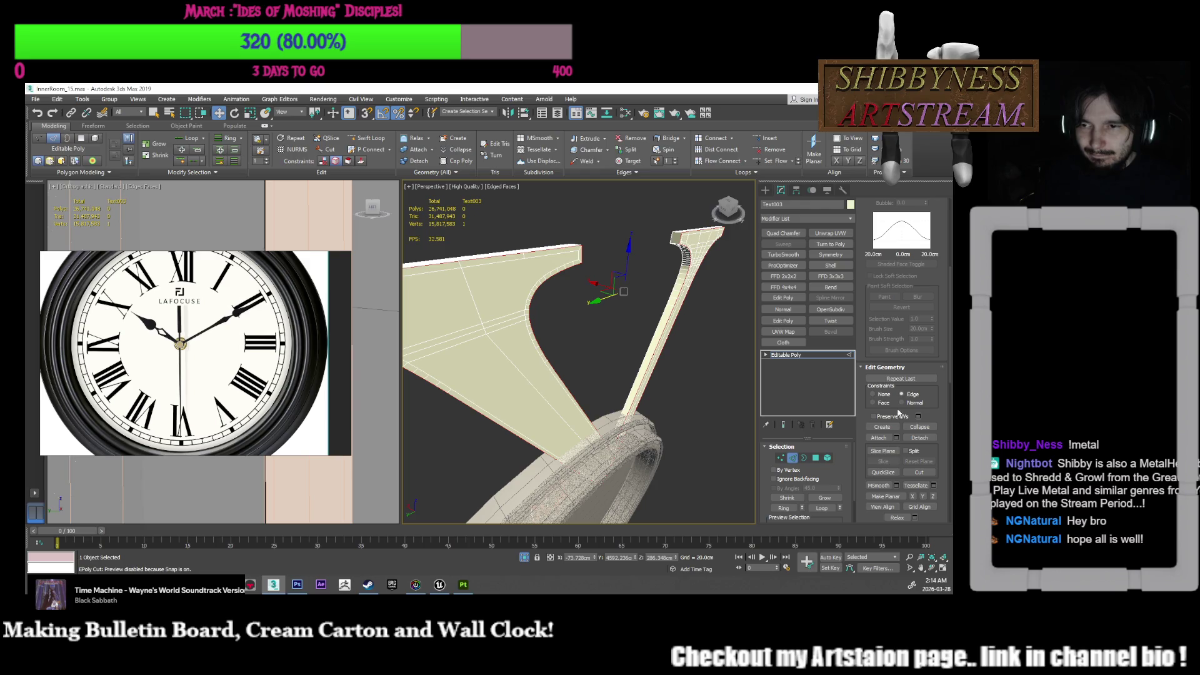
pyautogui.scroll(5, 878, 335)
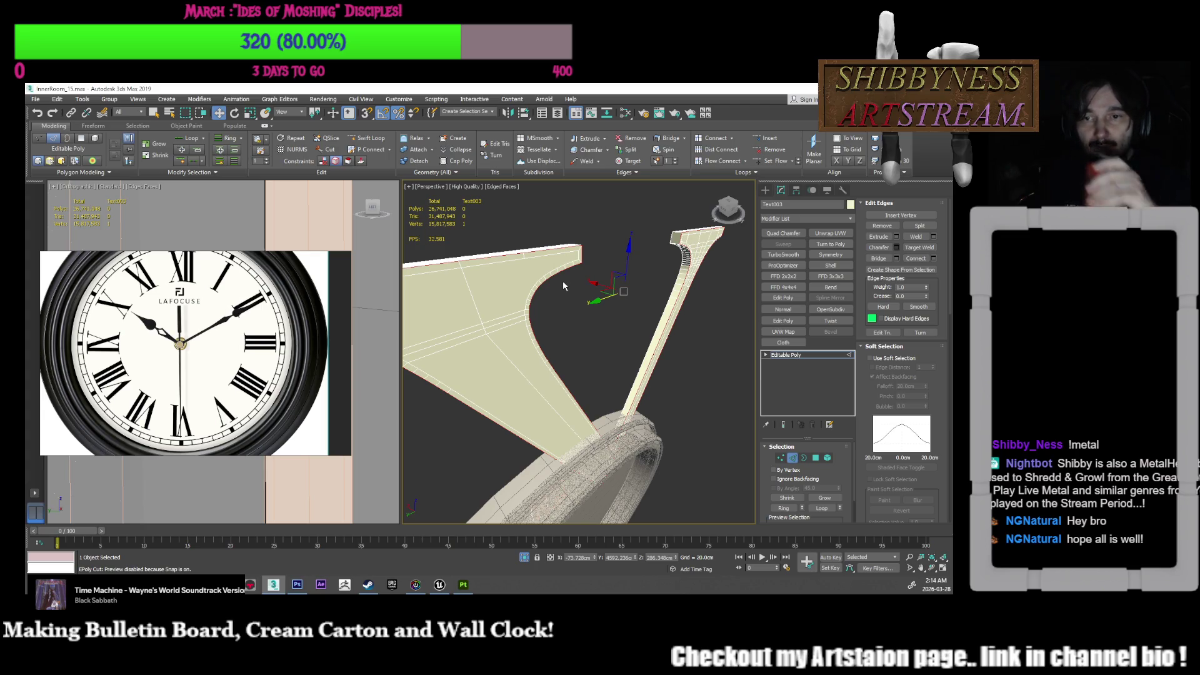
pyautogui.moveTo(563, 286)
pyautogui.keyDown('alt'); pyautogui.mouseDown(button='middle')
pyautogui.moveTo(589, 293)
pyautogui.moveTo(650, 275)
pyautogui.moveTo(662, 243)
pyautogui.moveTo(617, 343)
pyautogui.mouseUp(button='middle'); pyautogui.keyUp('alt')
pyautogui.hotkey('ctrl', 'shift', 'c')
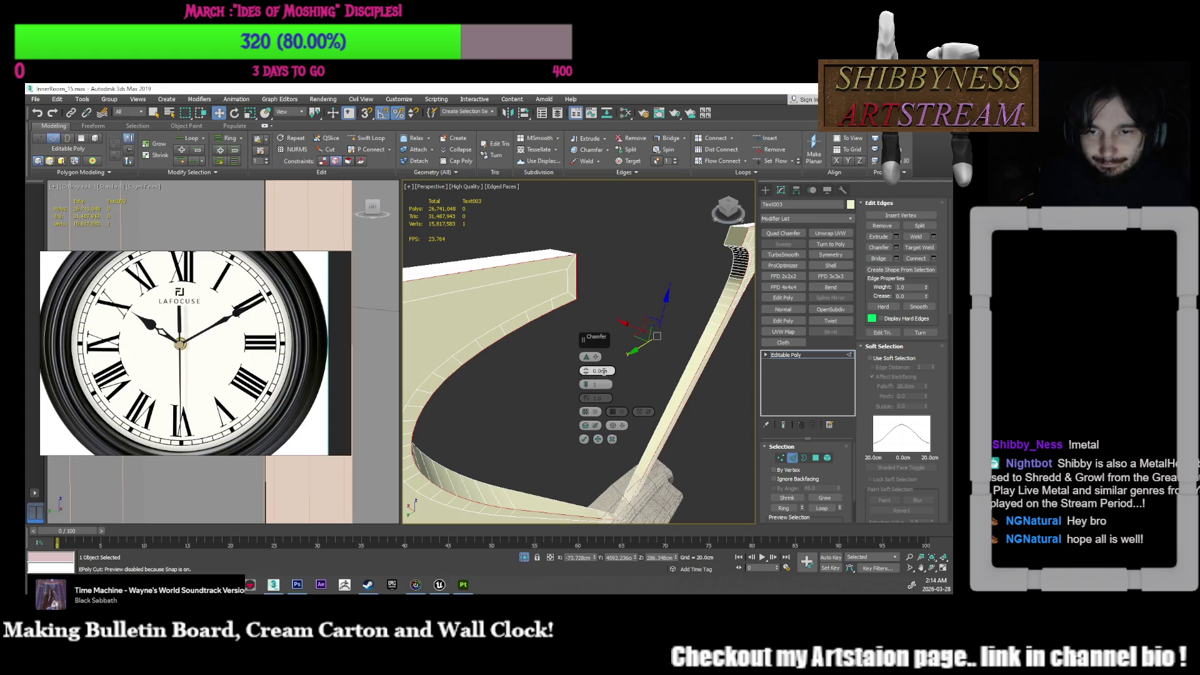
# Step: Widen the chamfer on the curved arm edges, commit it, and inspect the bevel from below
pyautogui.moveTo(603, 370); pyautogui.dragTo(603, 371)
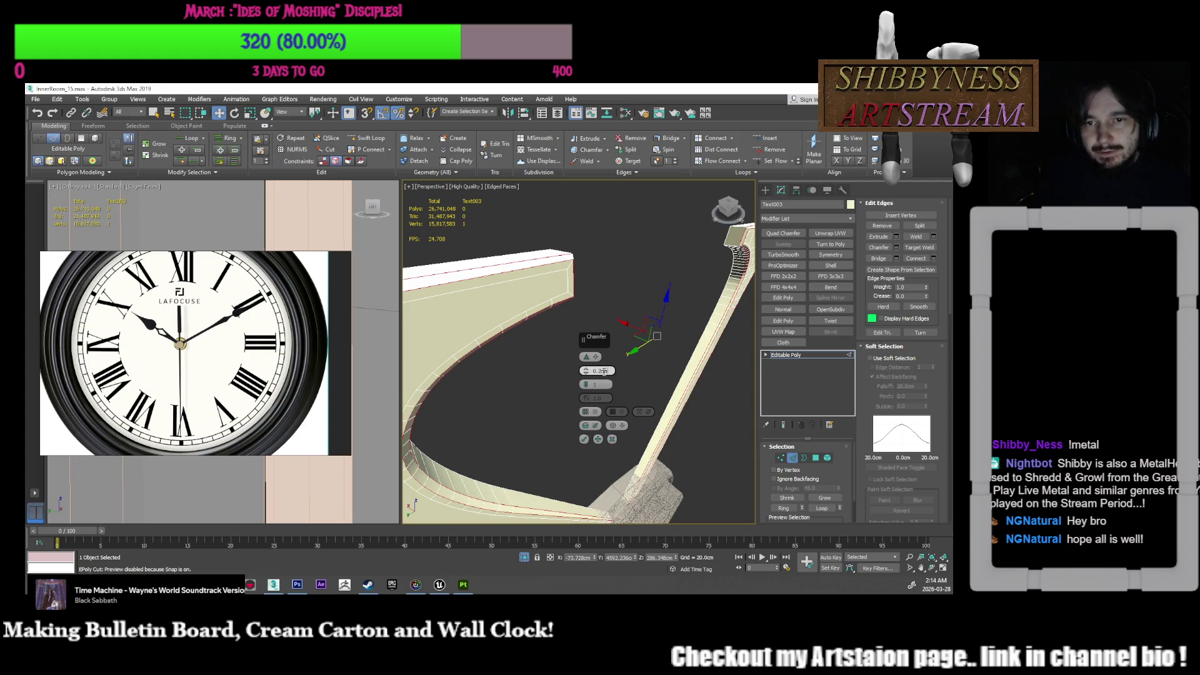
pyautogui.moveTo(581, 290)
pyautogui.keyDown('alt'); pyautogui.mouseDown(button='middle')
pyautogui.moveTo(629, 278)
pyautogui.moveTo(612, 279)
pyautogui.moveTo(696, 293)
pyautogui.mouseUp(button='middle'); pyautogui.keyUp('alt')
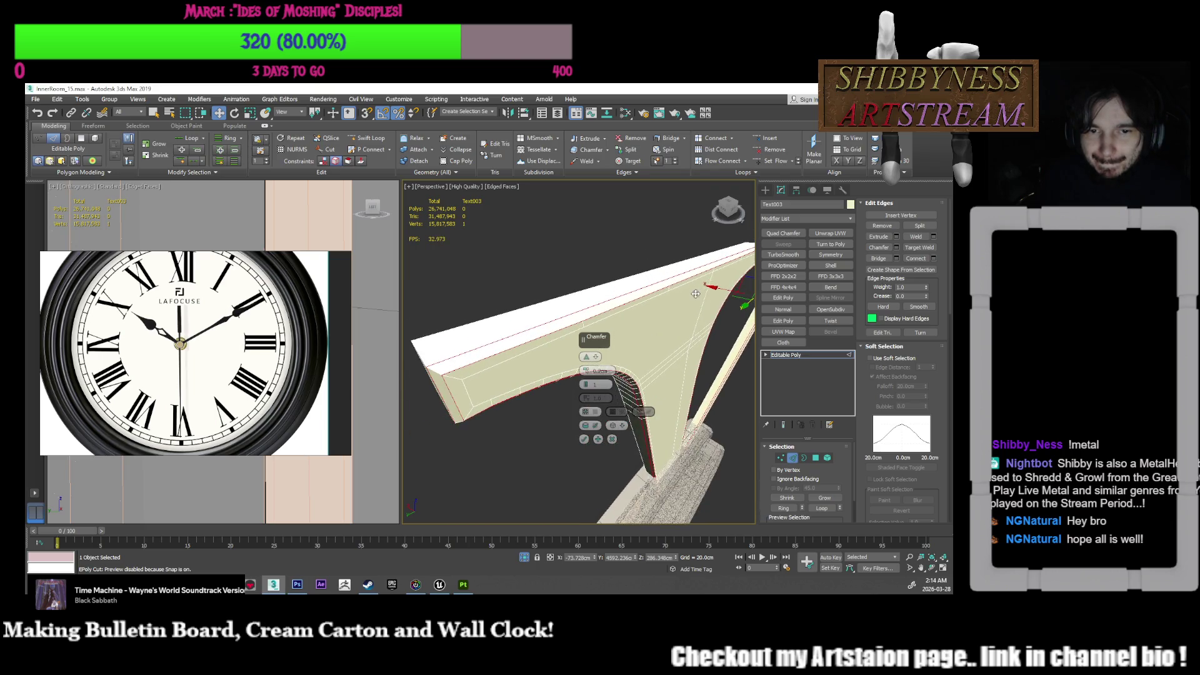
pyautogui.click(583, 439)
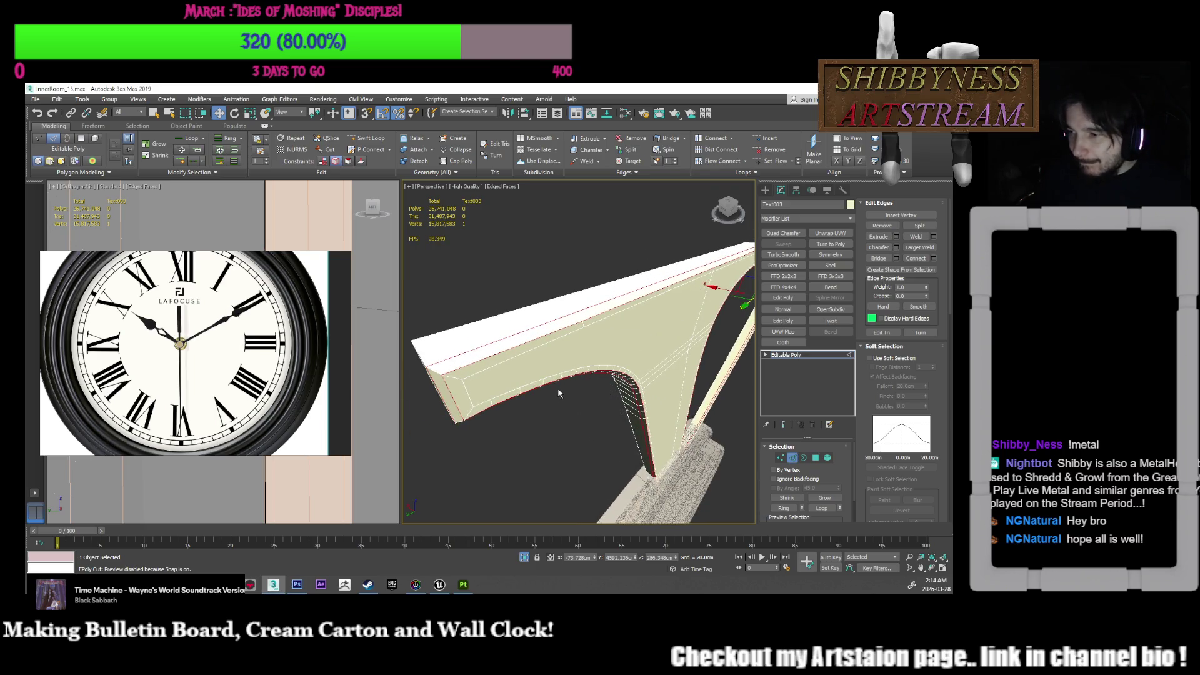
pyautogui.moveTo(559, 410)
pyautogui.keyDown('alt'); pyautogui.mouseDown(button='middle')
pyautogui.moveTo(572, 425)
pyautogui.moveTo(498, 426)
pyautogui.moveTo(558, 315)
pyautogui.moveTo(496, 485)
pyautogui.moveTo(561, 462)
pyautogui.moveTo(553, 469)
pyautogui.mouseUp(button='middle'); pyautogui.keyUp('alt')
pyautogui.scroll(10, 593, 298)
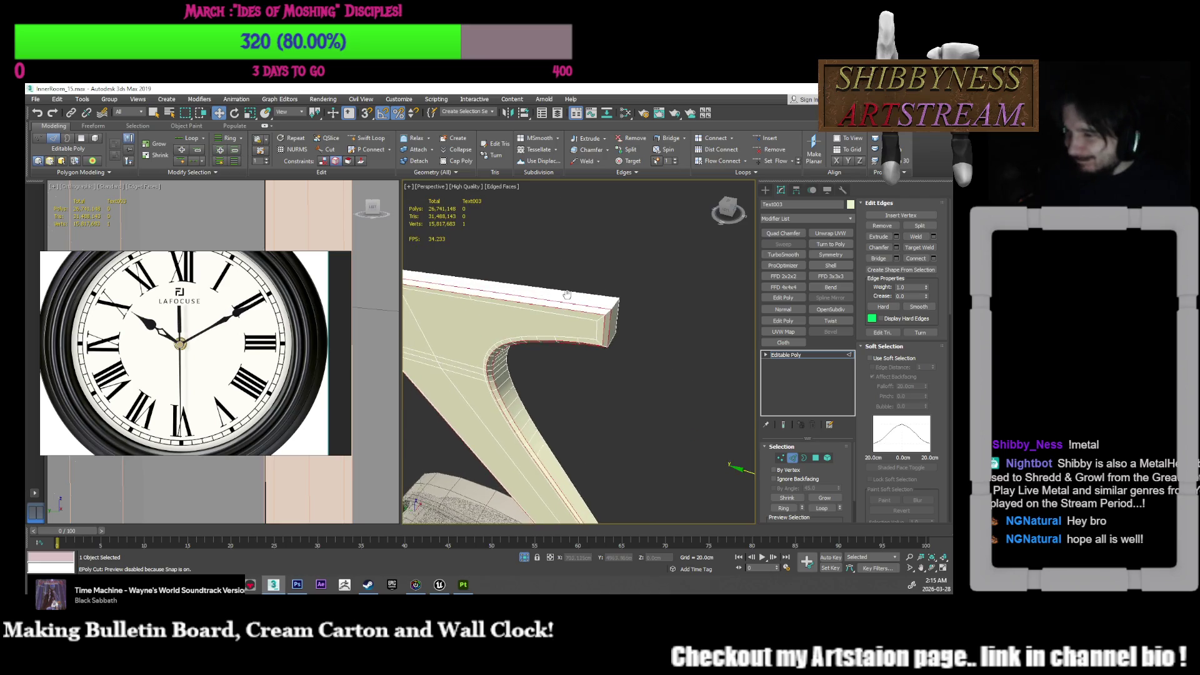
pyautogui.click(681, 332)
pyautogui.keyDown('alt'); pyautogui.moveTo(681, 331); pyautogui.dragTo(684, 368, button='middle'); pyautogui.keyUp('alt')
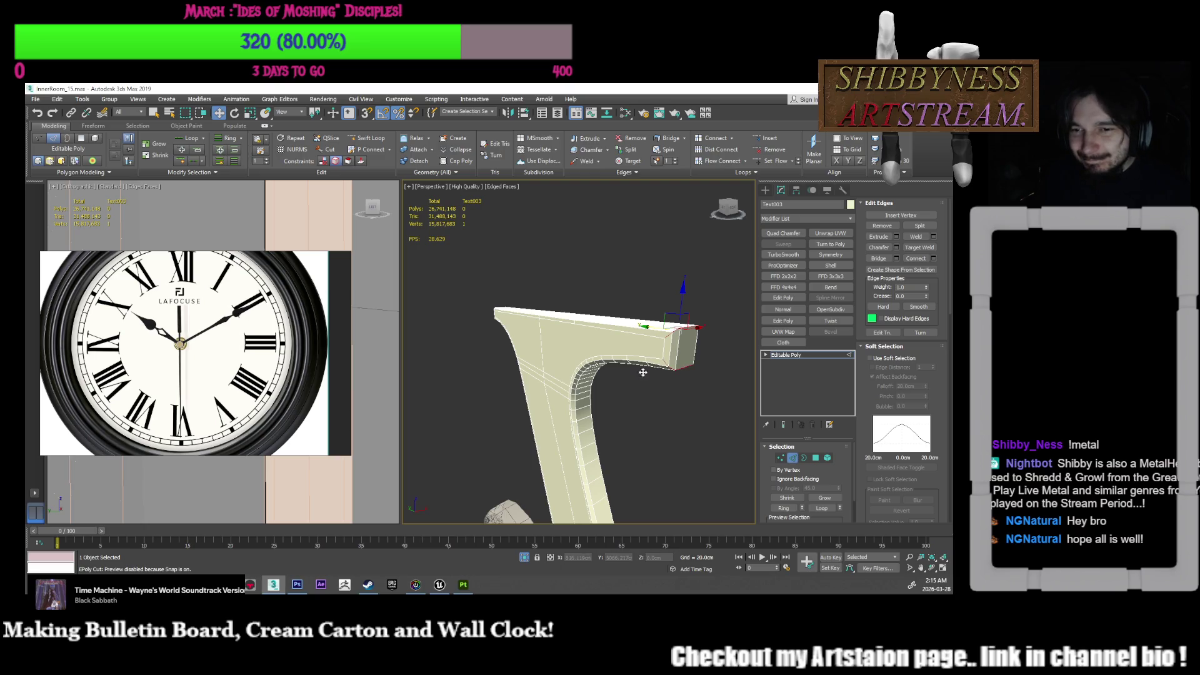
pyautogui.scroll(3, 573, 401)
pyautogui.scroll(-1, 601, 419)
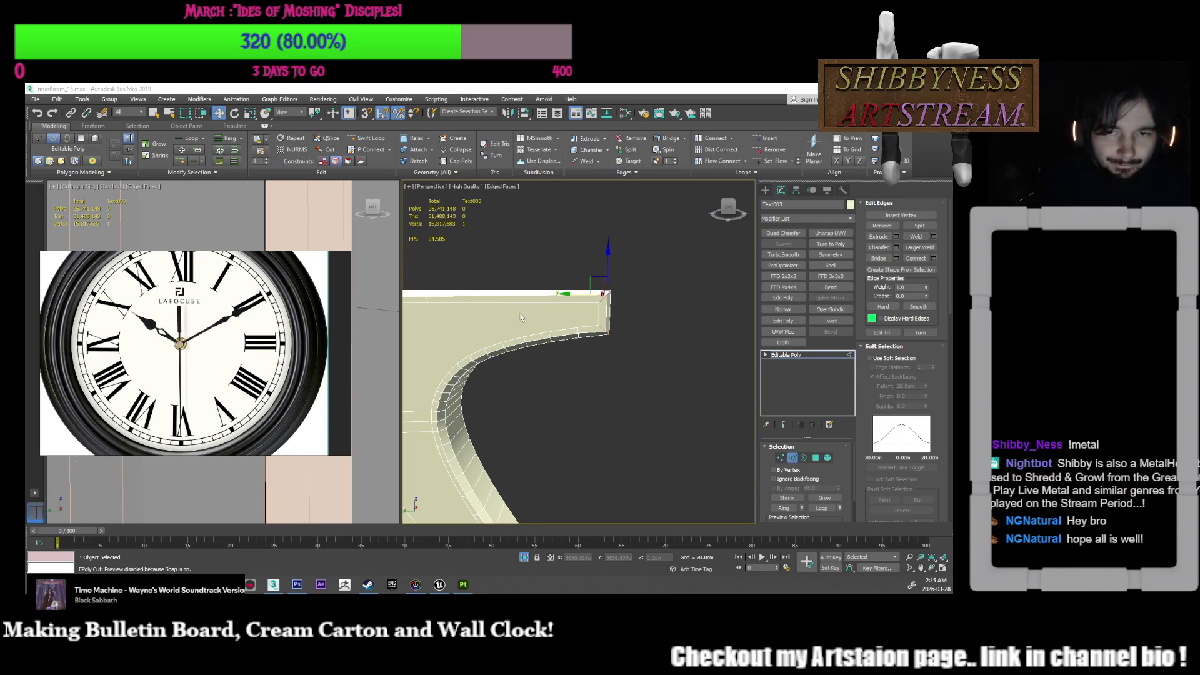
pyautogui.scroll(-3, 525, 405)
pyautogui.moveTo(525, 405)
pyautogui.mouseDown(button='middle')
pyautogui.moveTo(582, 378)
pyautogui.moveTo(593, 333)
pyautogui.moveTo(646, 322)
pyautogui.moveTo(578, 353)
pyautogui.mouseUp(button='middle')
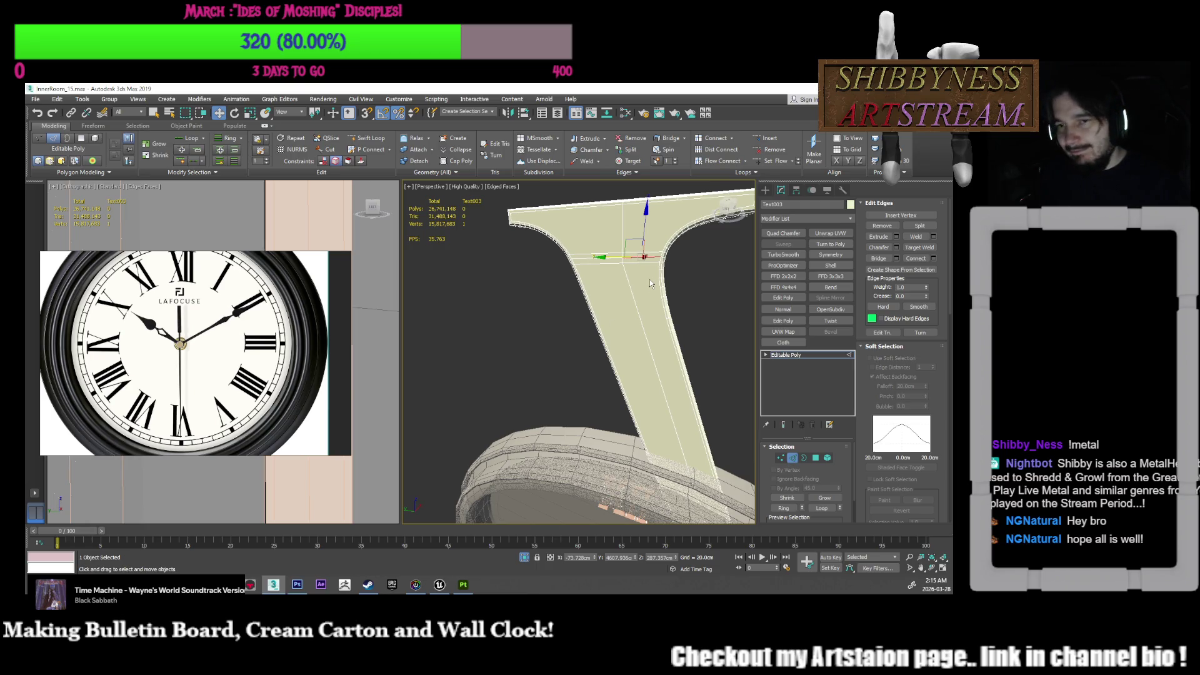
# Step: Leave edge level, re-enter Vertex mode, and pick a vertex on the bevelled arm edge
pyautogui.click(783, 458)
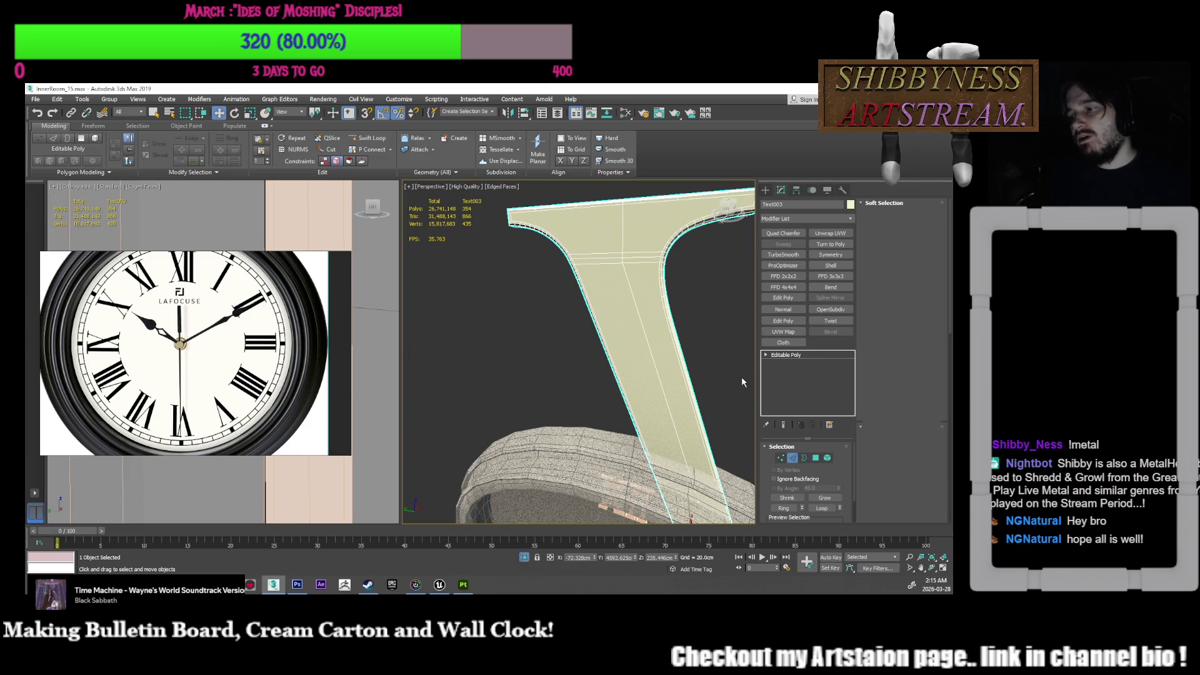
pyautogui.press('1')
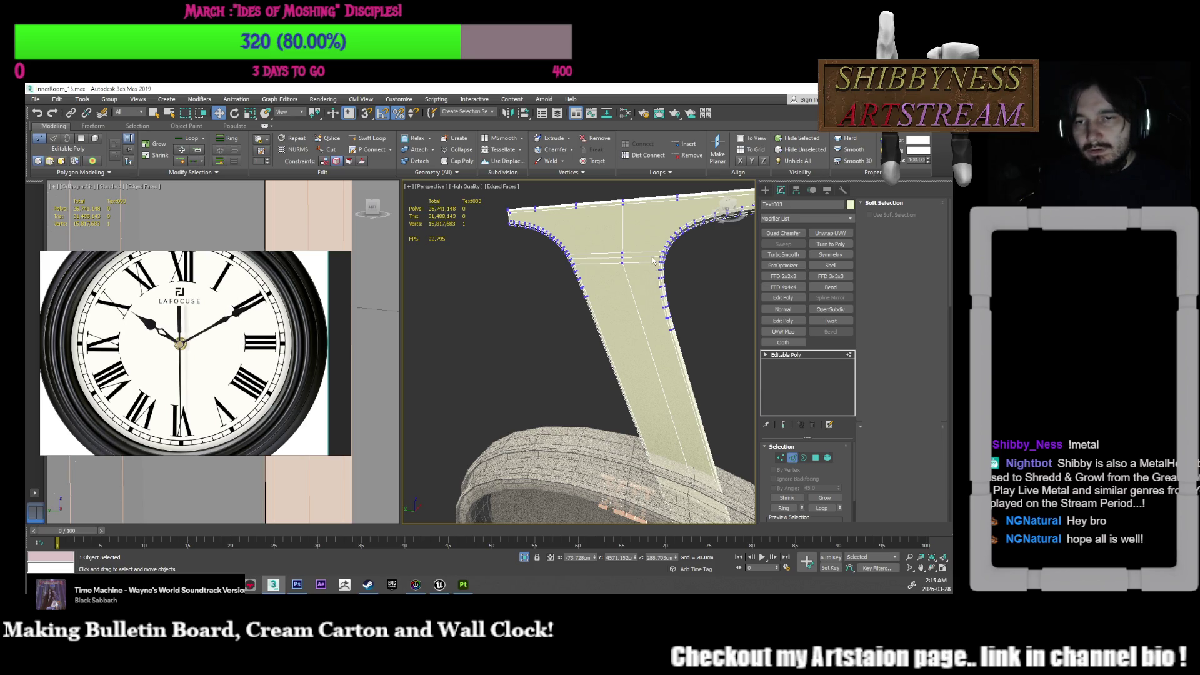
pyautogui.press('1')
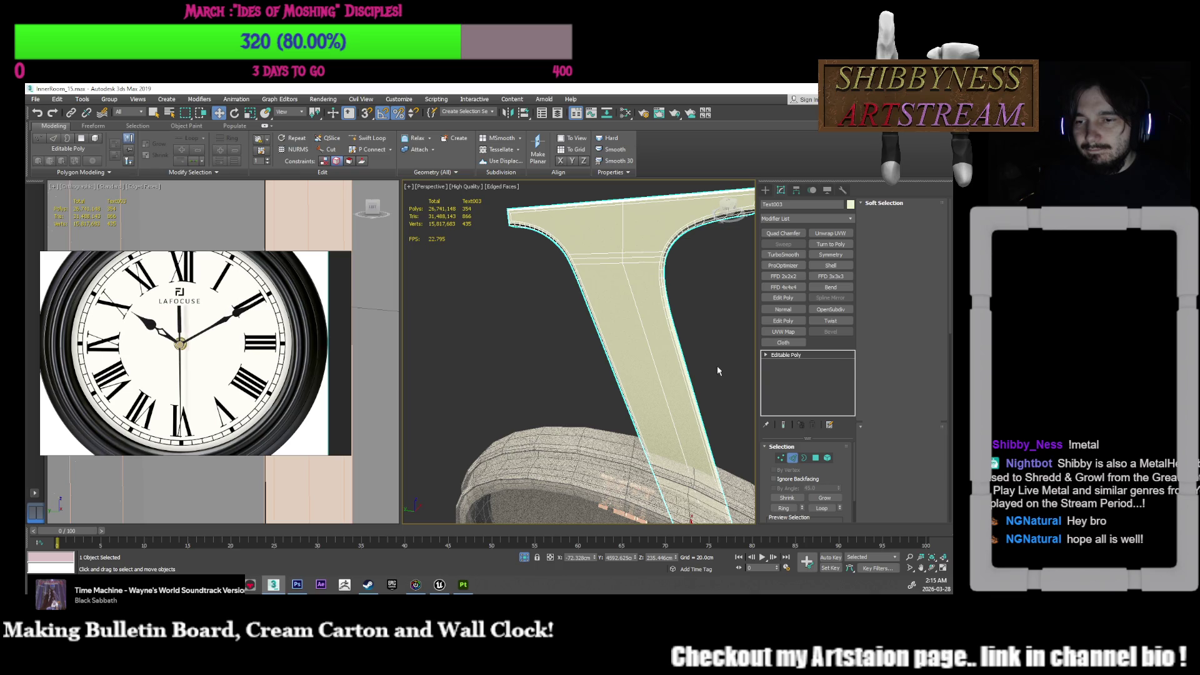
pyautogui.press('1')
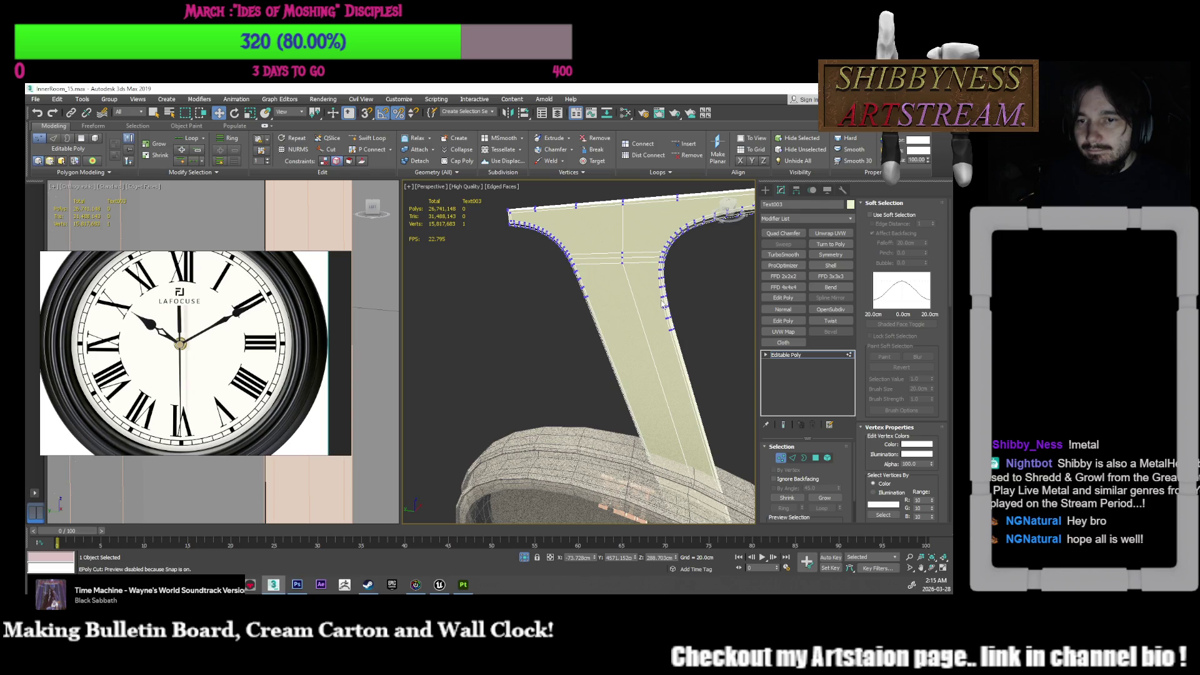
pyautogui.click(660, 287)
pyautogui.scroll(3, 656, 287)
pyautogui.moveTo(656, 288); pyautogui.dragTo(661, 302, button='middle')
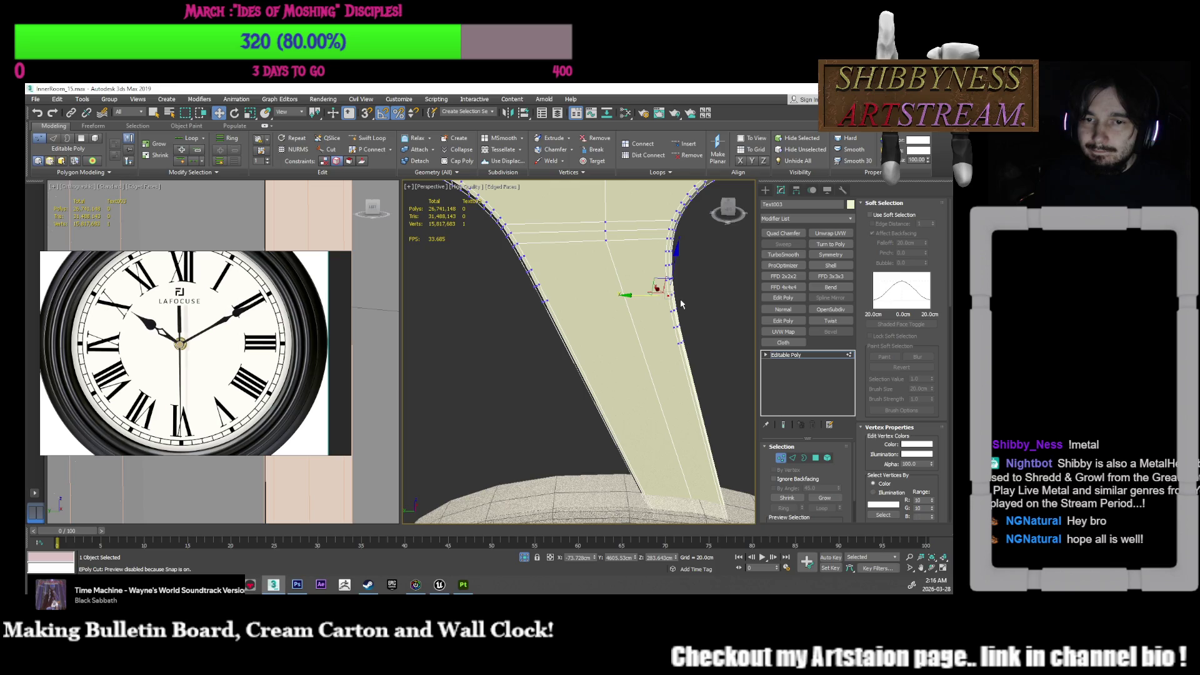
# Step: Cut an edge from the arm's right-edge vertex via the lower edge up to the top vertex
pyautogui.rightClick(676, 297)
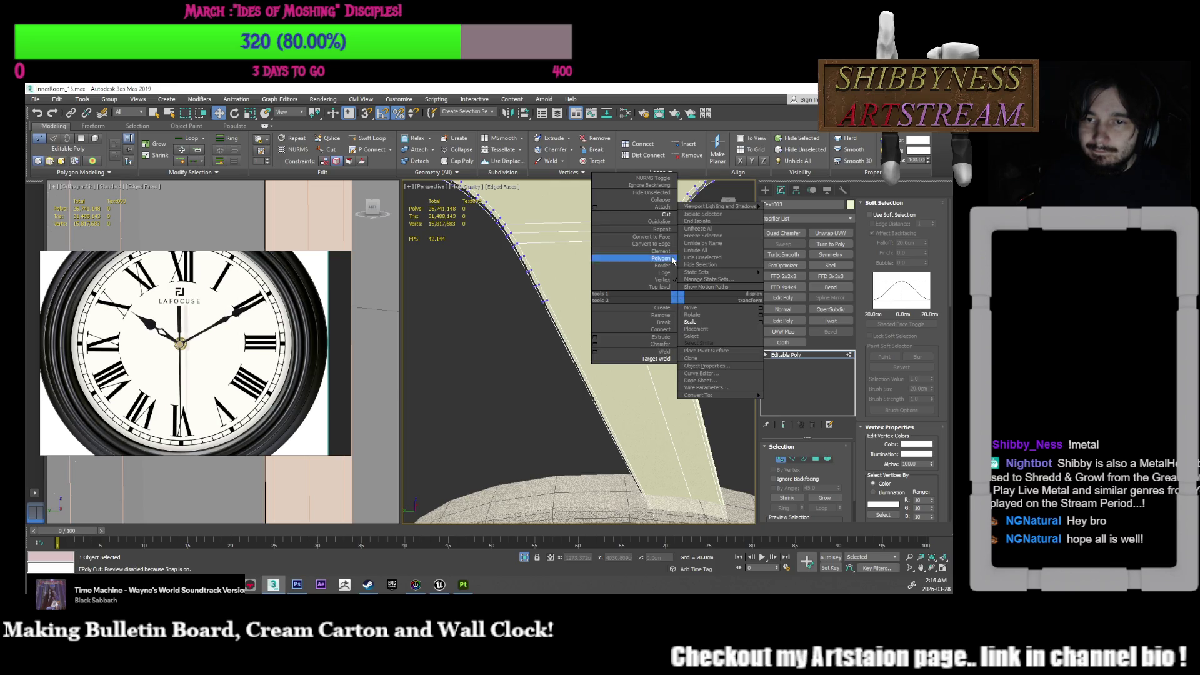
pyautogui.click(665, 214)
pyautogui.click(669, 294)
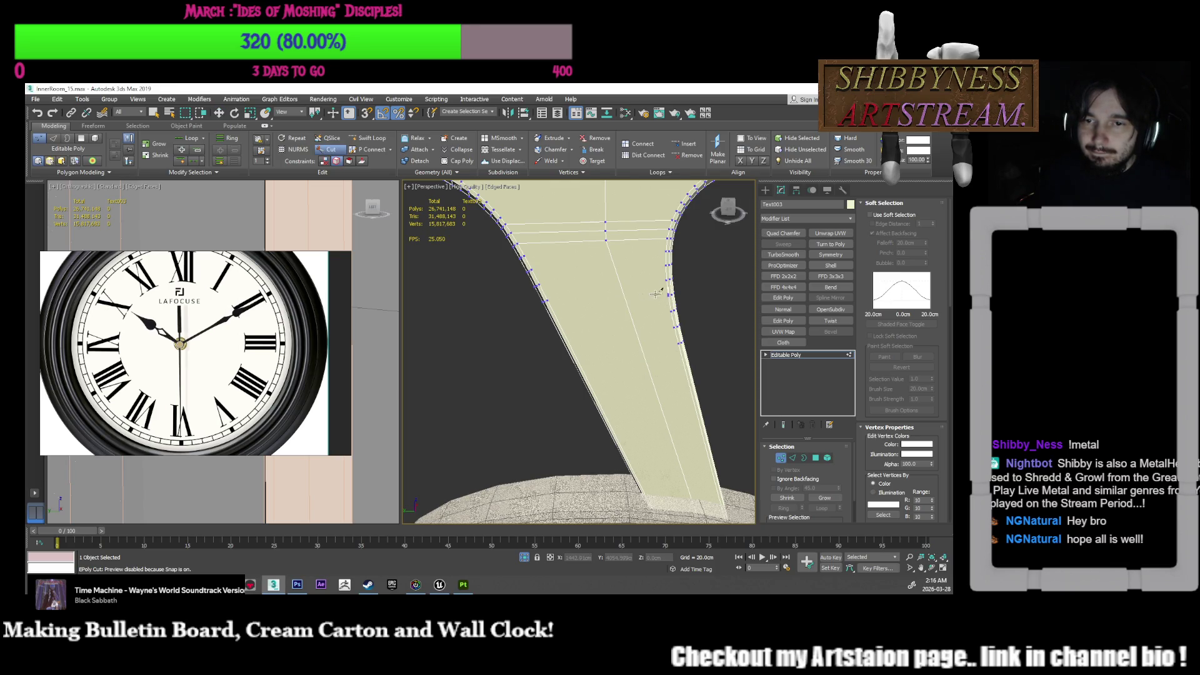
pyautogui.moveTo(596, 293); pyautogui.dragTo(630, 368, button='middle')
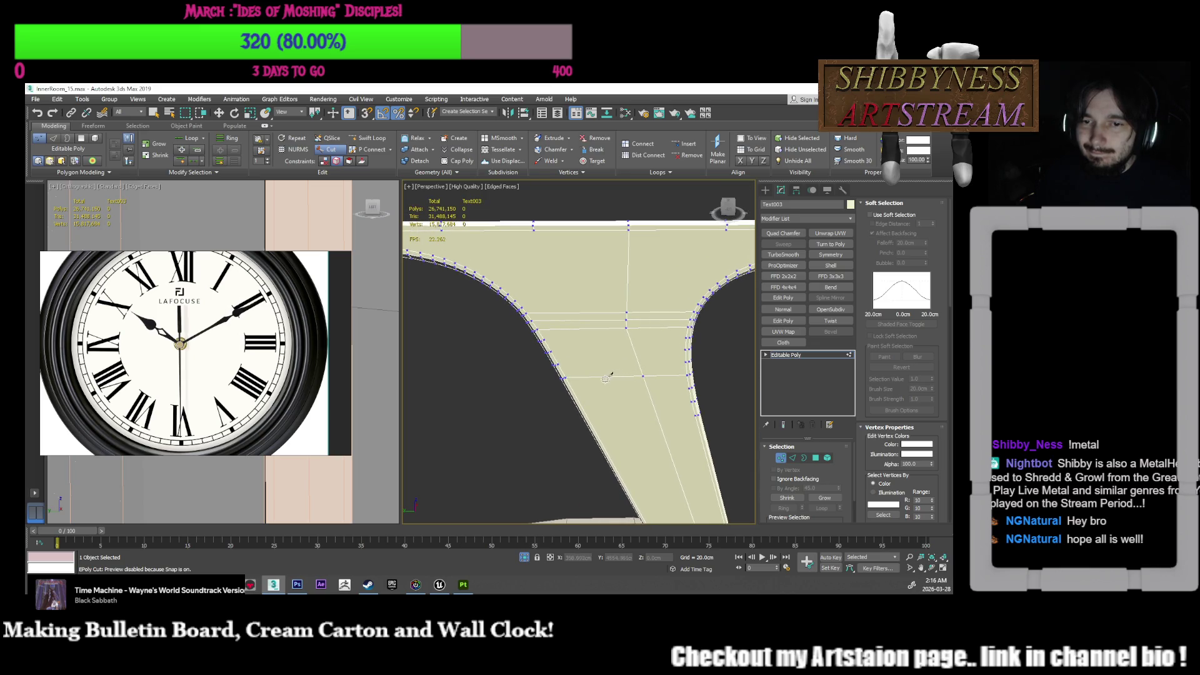
pyautogui.click(600, 376)
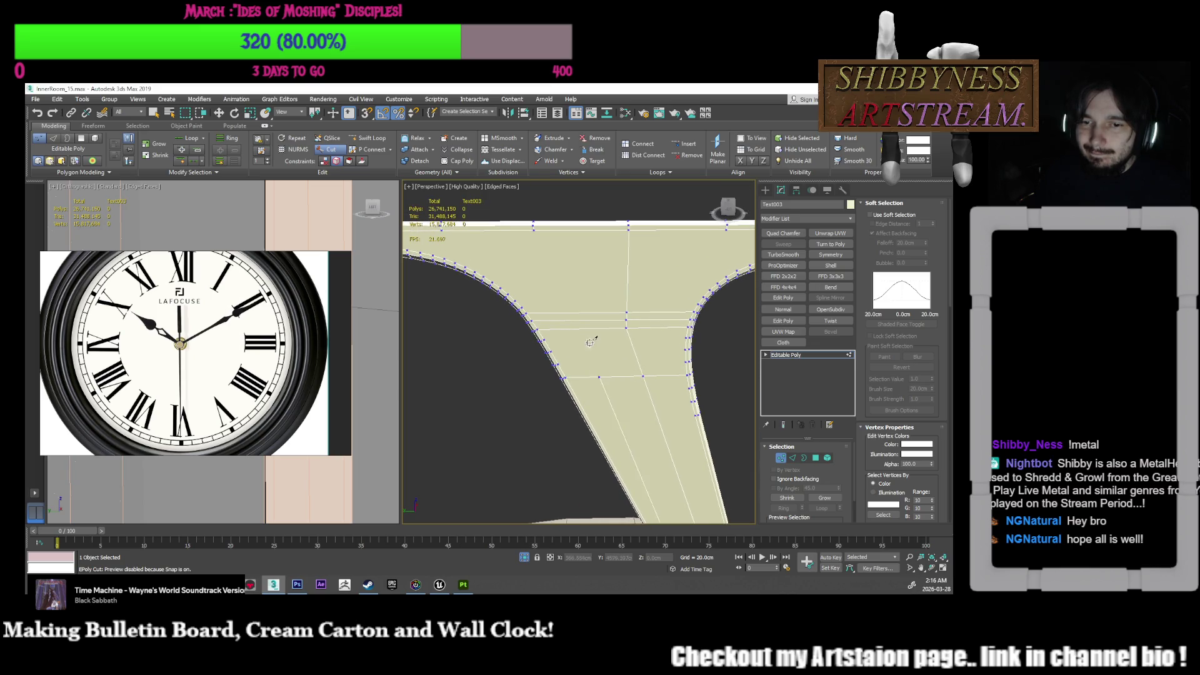
pyautogui.click(578, 299)
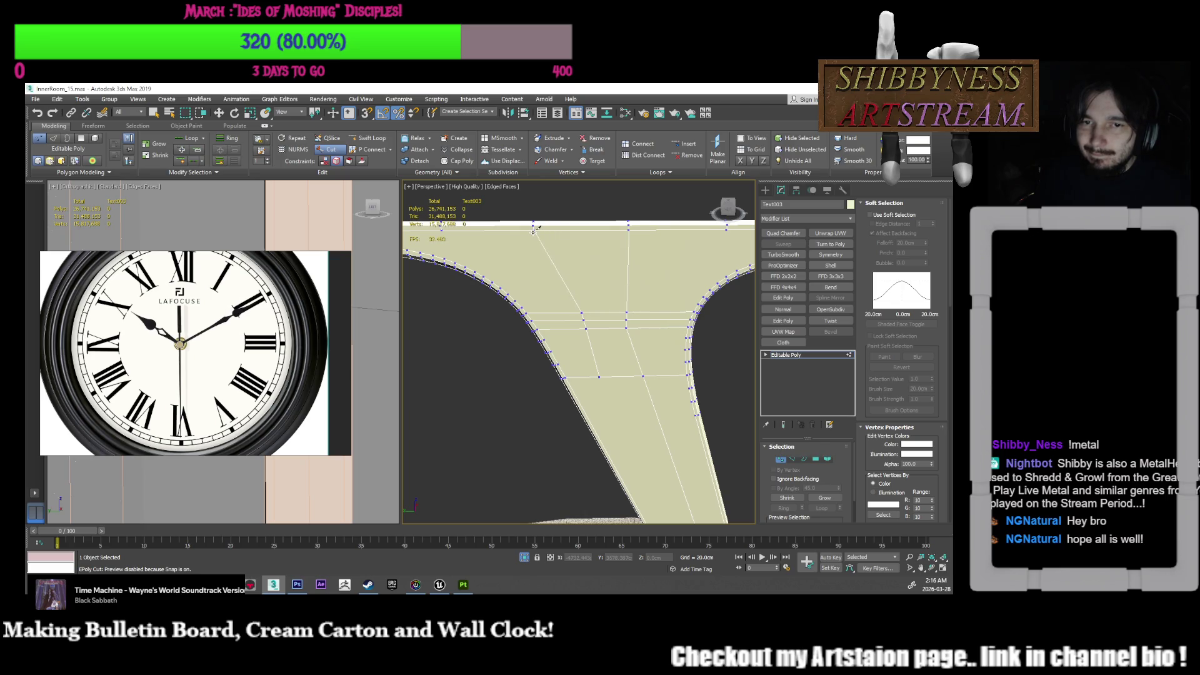
pyautogui.click(541, 237)
pyautogui.rightClick(541, 237)
pyautogui.moveTo(572, 273); pyautogui.dragTo(577, 280, button='middle')
pyautogui.moveTo(527, 248); pyautogui.dragTo(527, 247)
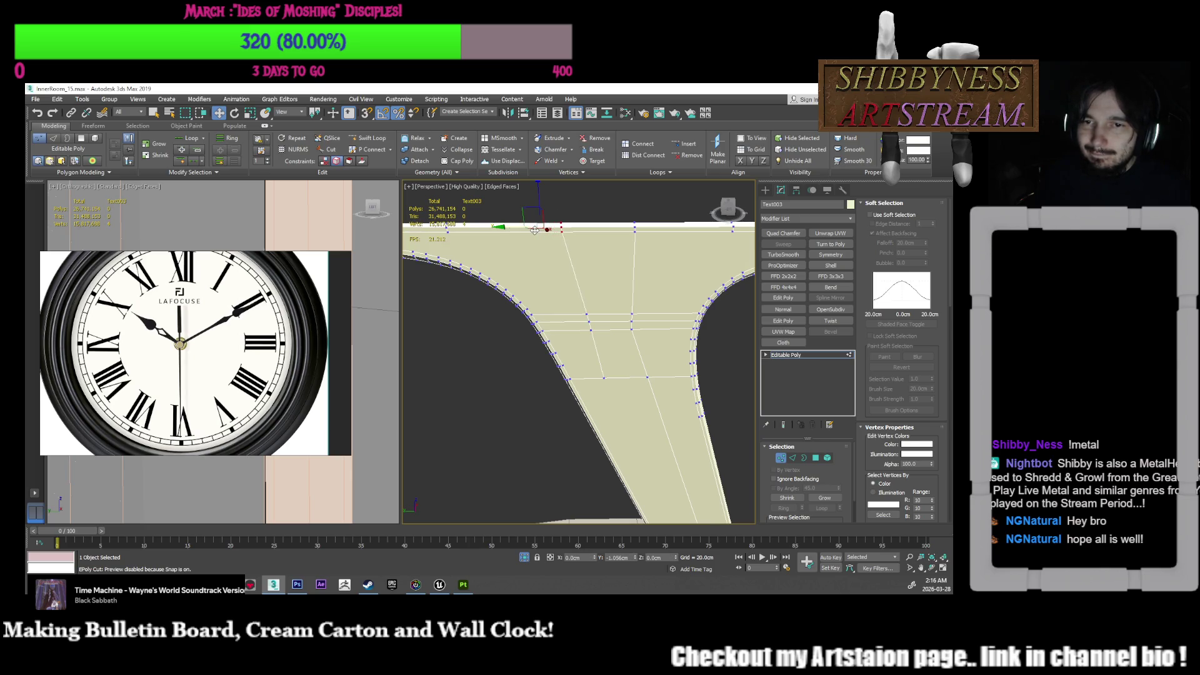
pyautogui.moveTo(550, 250)
pyautogui.keyDown('alt'); pyautogui.mouseDown(button='middle')
pyautogui.moveTo(597, 317)
pyautogui.moveTo(637, 324)
pyautogui.moveTo(650, 306)
pyautogui.moveTo(634, 291)
pyautogui.mouseUp(button='middle'); pyautogui.keyUp('alt')
pyautogui.scroll(5, 652, 297)
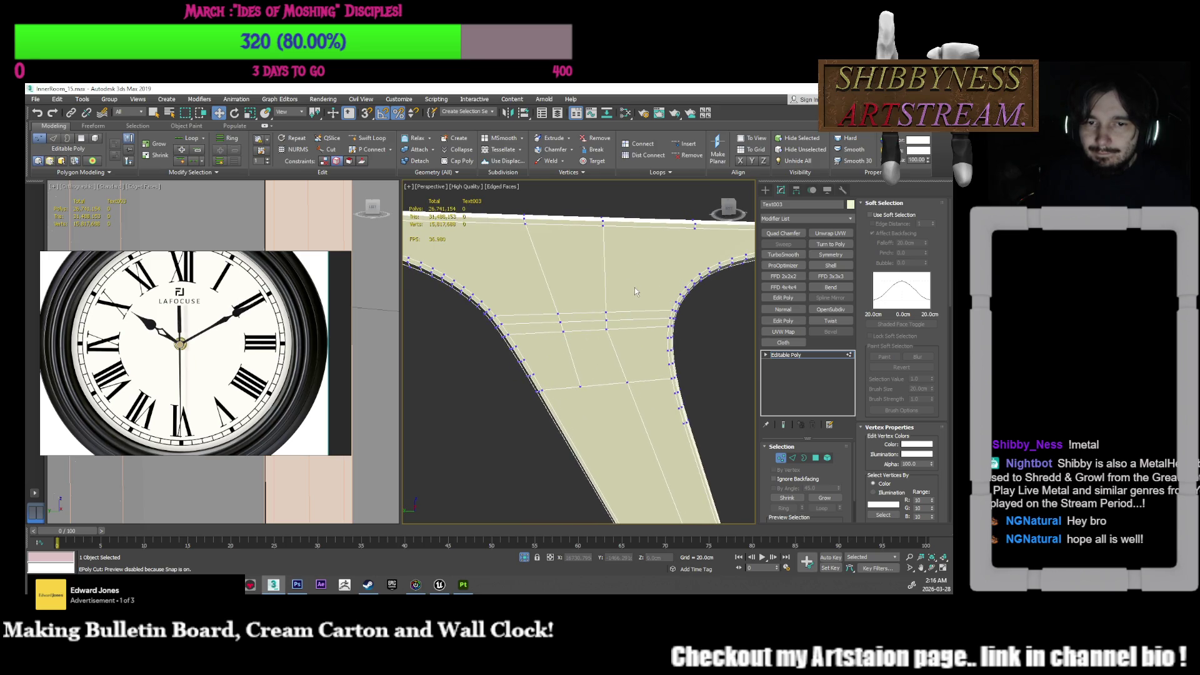
# Step: Cut a second edge across the arm's face from right to left and back
pyautogui.rightClick(633, 266)
pyautogui.click(615, 212)
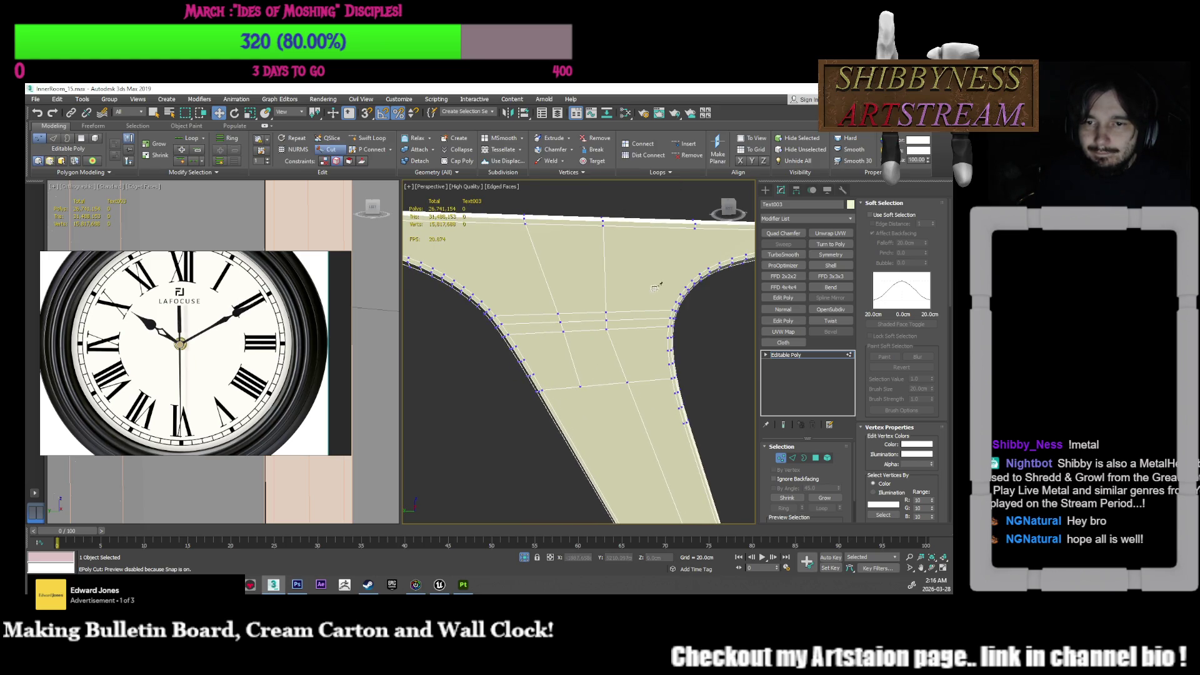
pyautogui.click(674, 302)
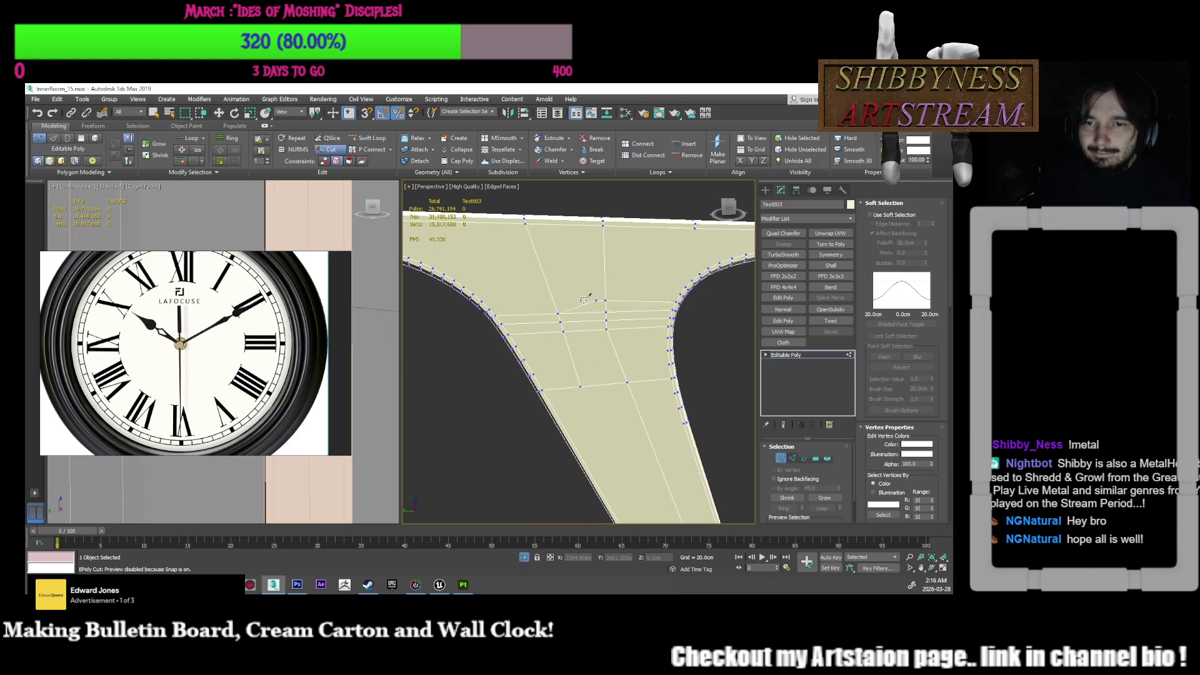
pyautogui.click(485, 297)
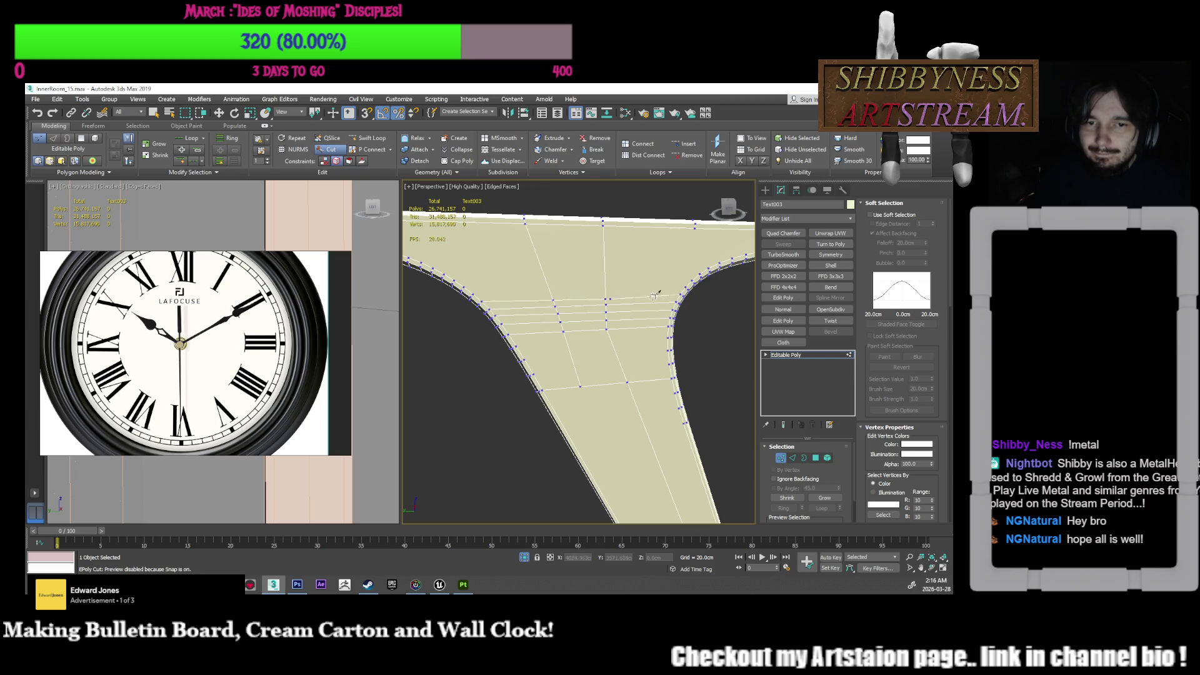
pyautogui.click(686, 286)
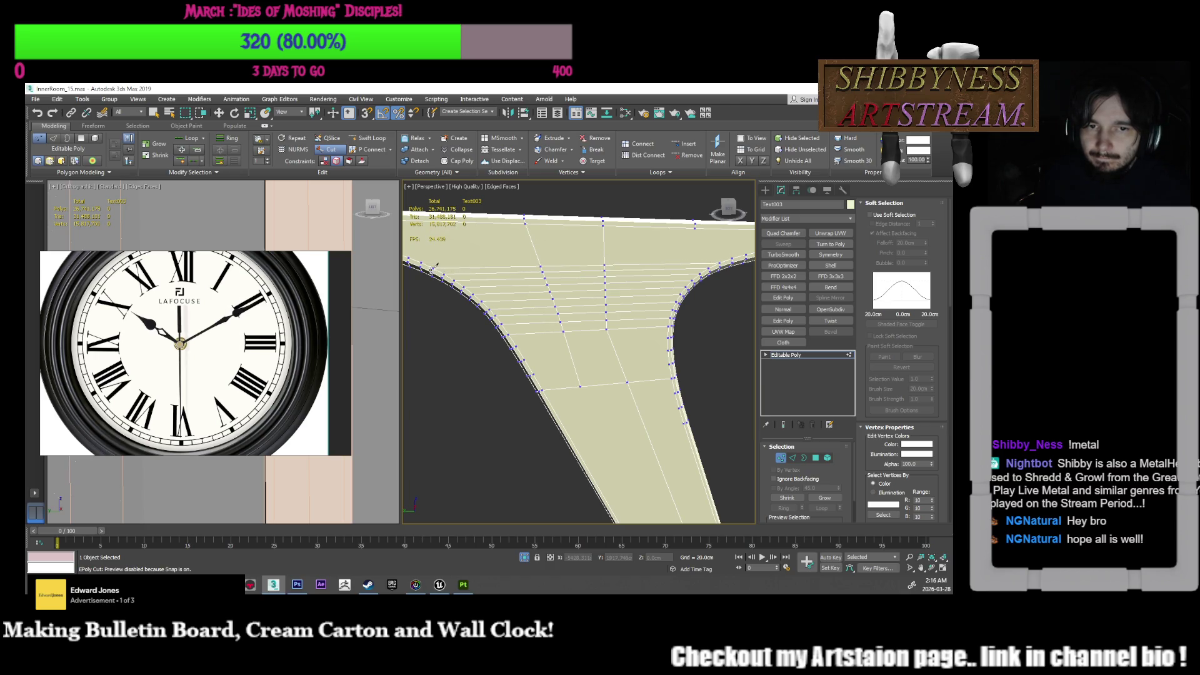
pyautogui.press('w')
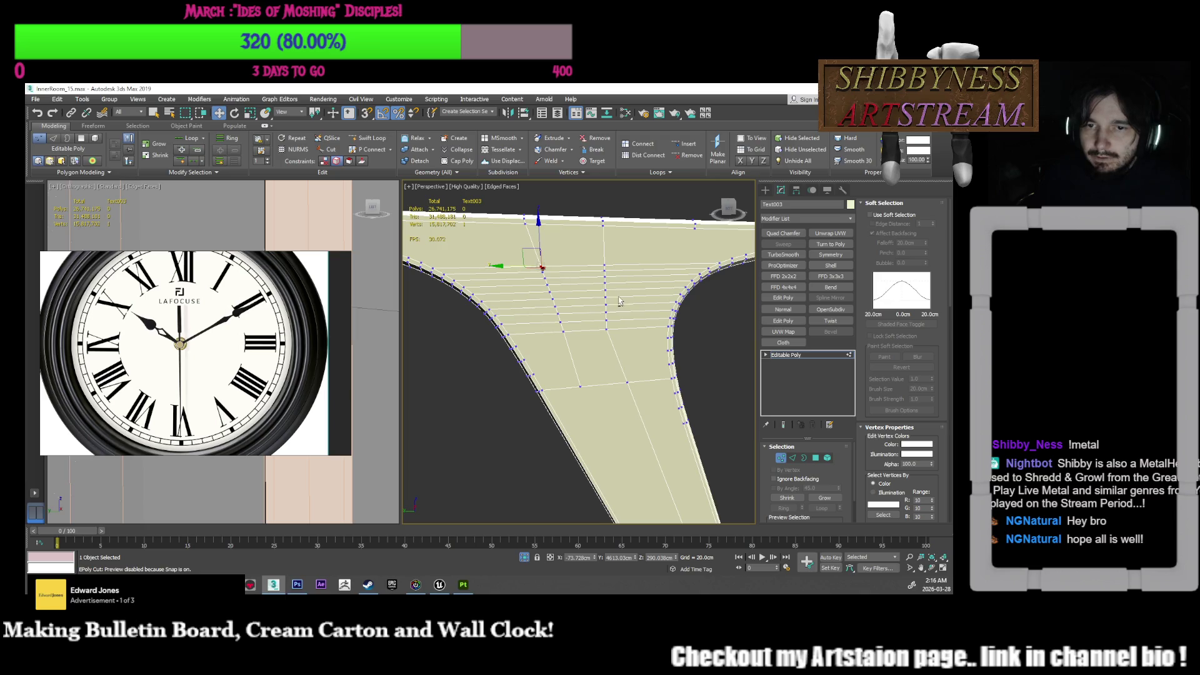
pyautogui.scroll(-10, 600, 294)
pyautogui.moveTo(656, 321); pyautogui.dragTo(560, 289, button='middle')
pyautogui.rightClick(560, 286)
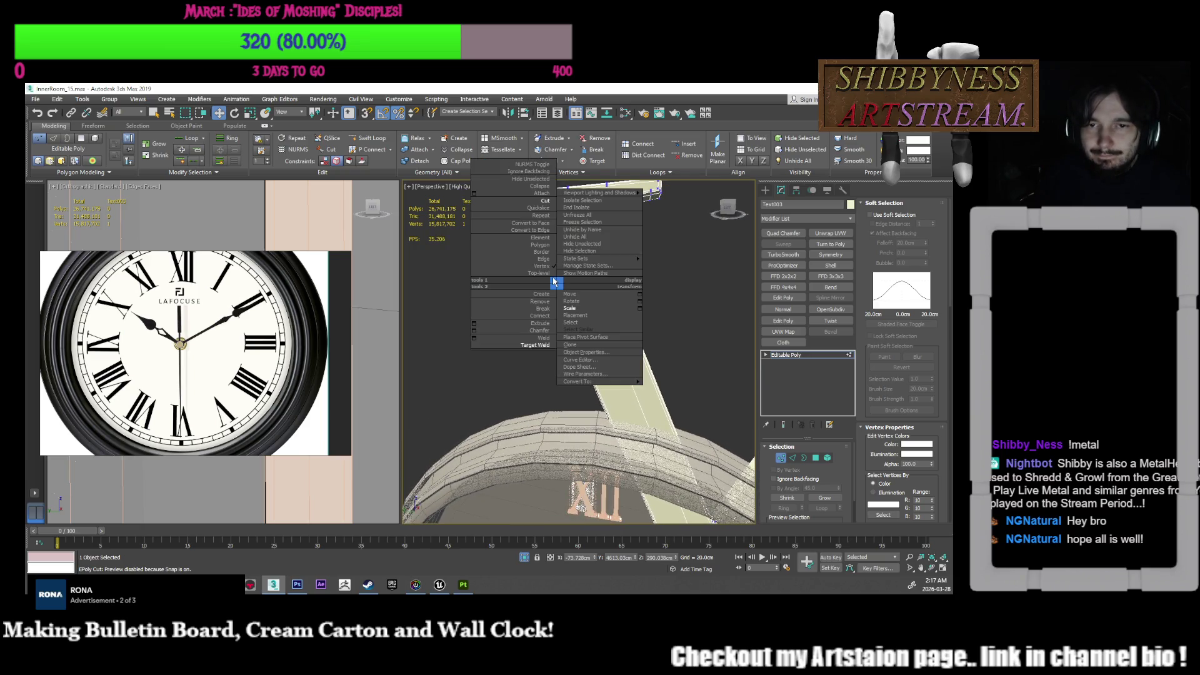
pyautogui.click(513, 206)
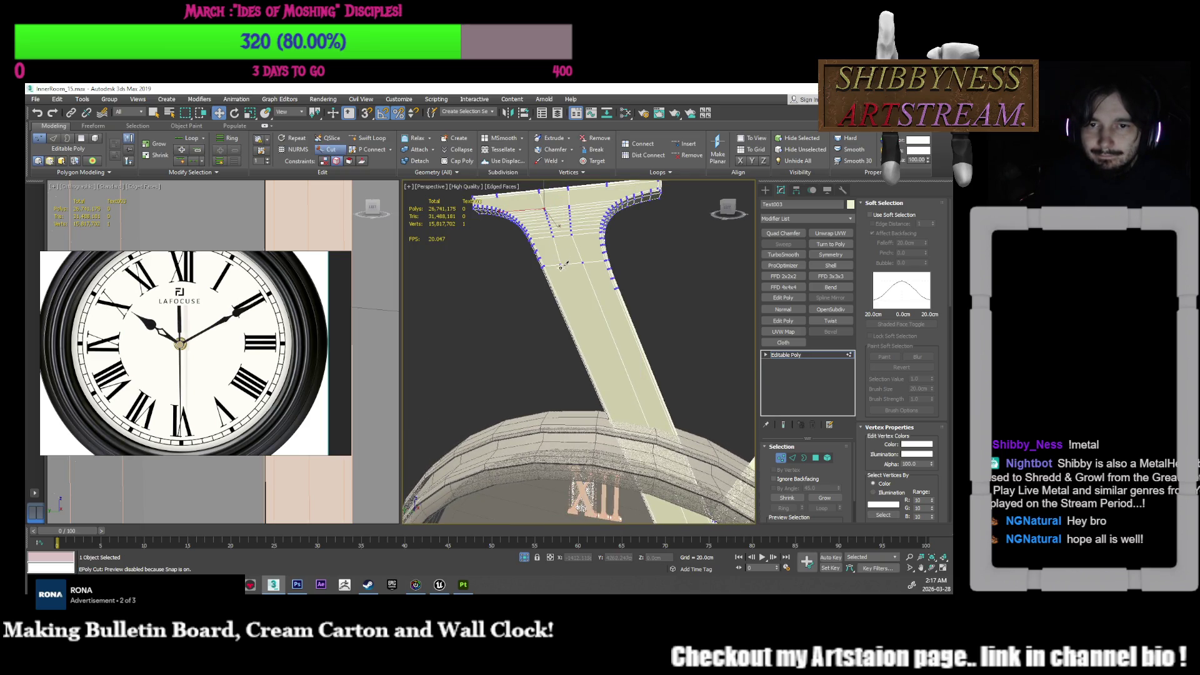
pyautogui.scroll(5, 638, 411)
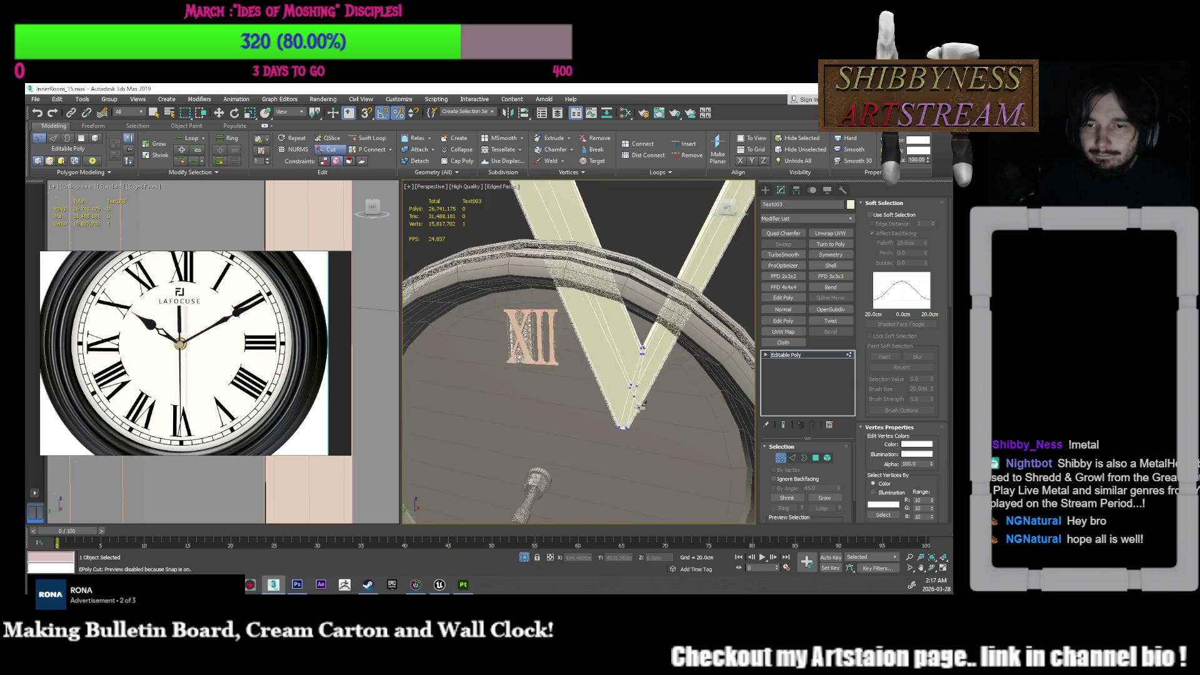
pyautogui.click(609, 396)
pyautogui.click(633, 393)
pyautogui.rightClick(678, 344)
pyautogui.scroll(-3, 624, 350)
pyautogui.press('w')
pyautogui.moveTo(614, 353)
pyautogui.keyDown('alt'); pyautogui.mouseDown(button='middle')
pyautogui.moveTo(606, 396)
pyautogui.moveTo(597, 365)
pyautogui.moveTo(600, 375)
pyautogui.mouseUp(button='middle'); pyautogui.keyUp('alt')
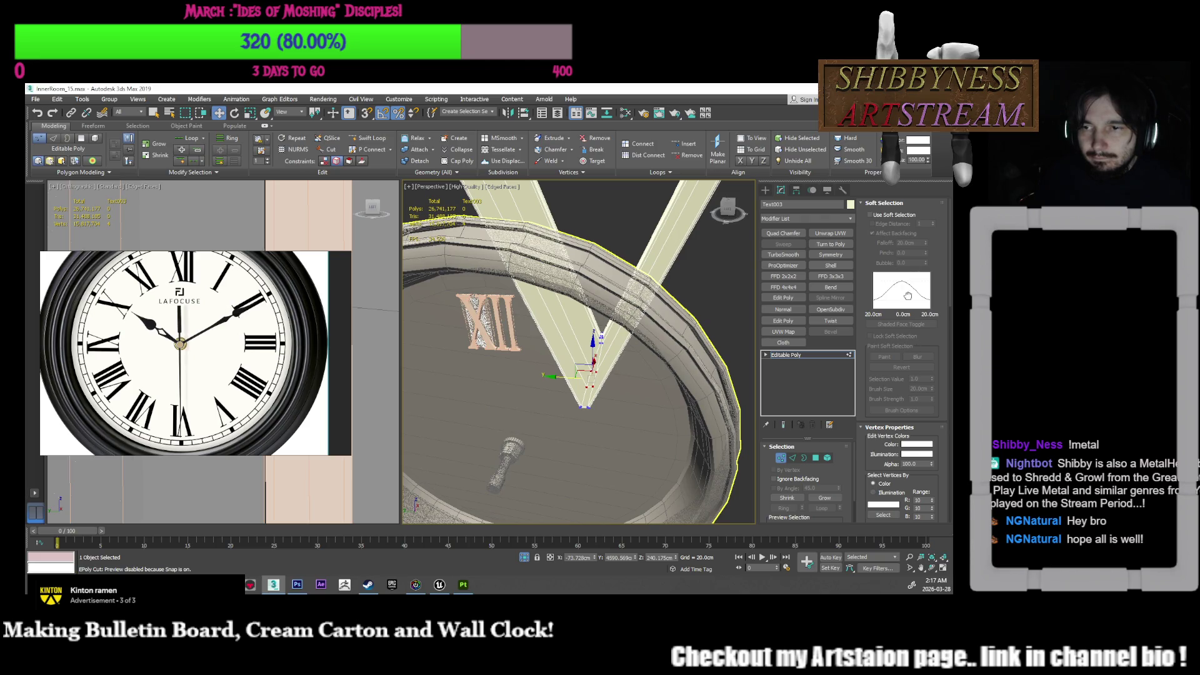
pyautogui.scroll(-5, 908, 296)
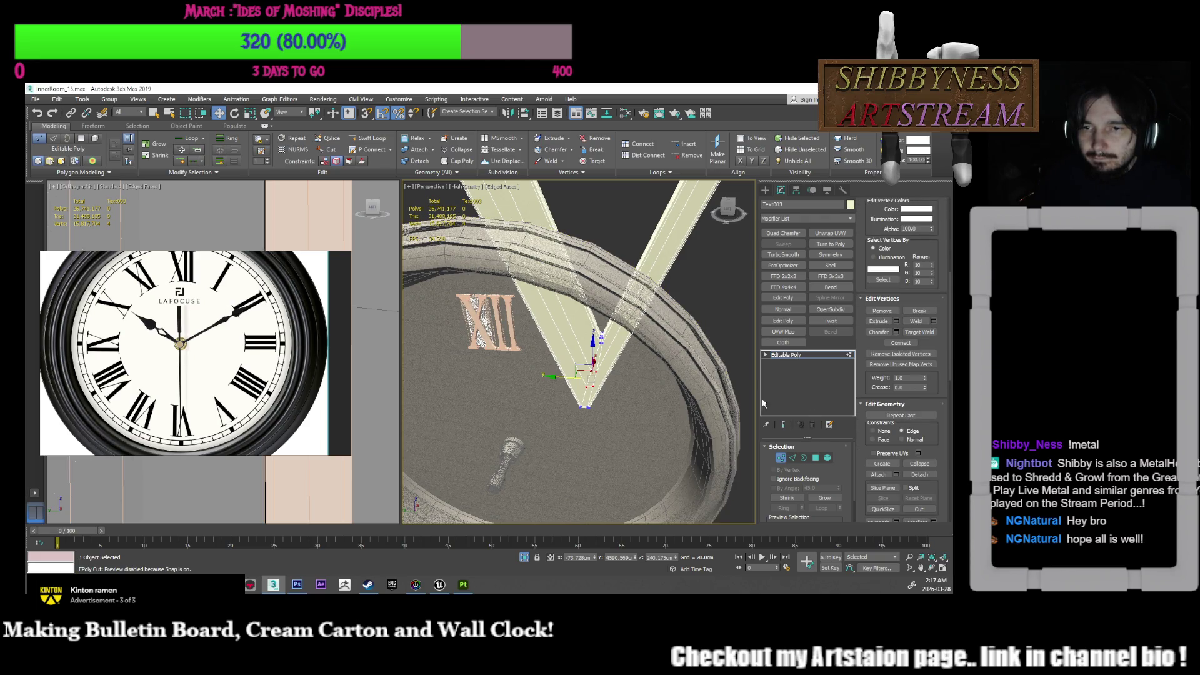
pyautogui.keyDown('alt'); pyautogui.moveTo(597, 350); pyautogui.dragTo(617, 357, button='middle'); pyautogui.keyUp('alt')
pyautogui.click(596, 388)
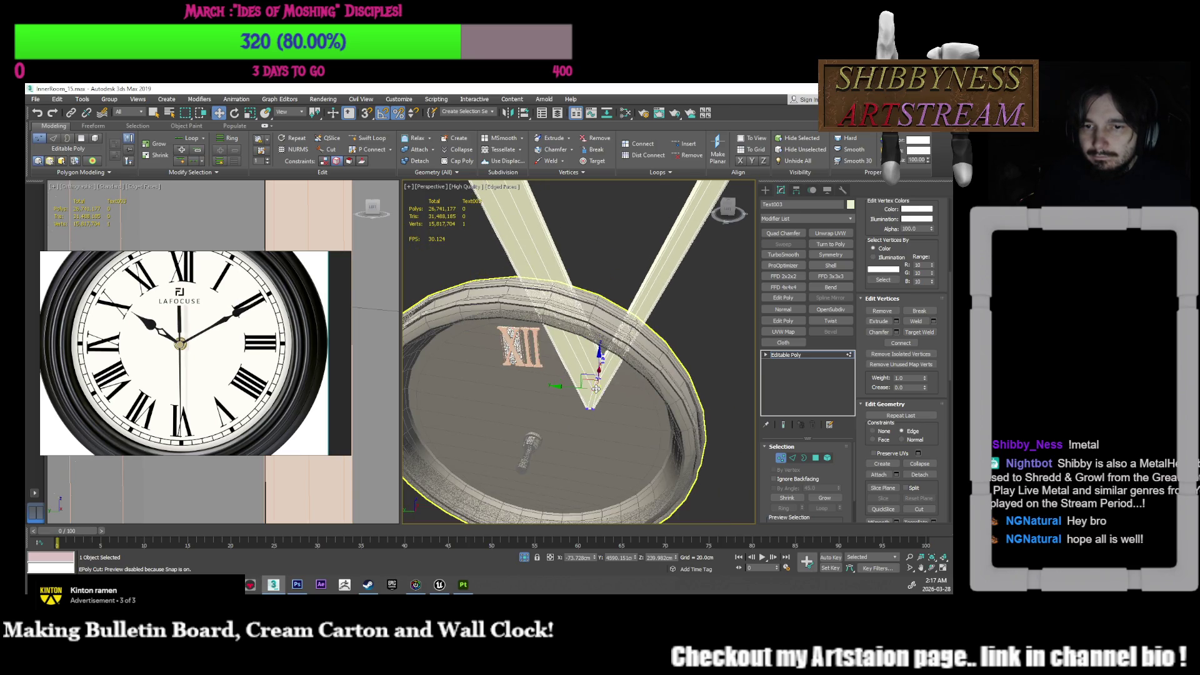
pyautogui.keyDown('ctrl'); pyautogui.click(593, 380); pyautogui.keyUp('ctrl')
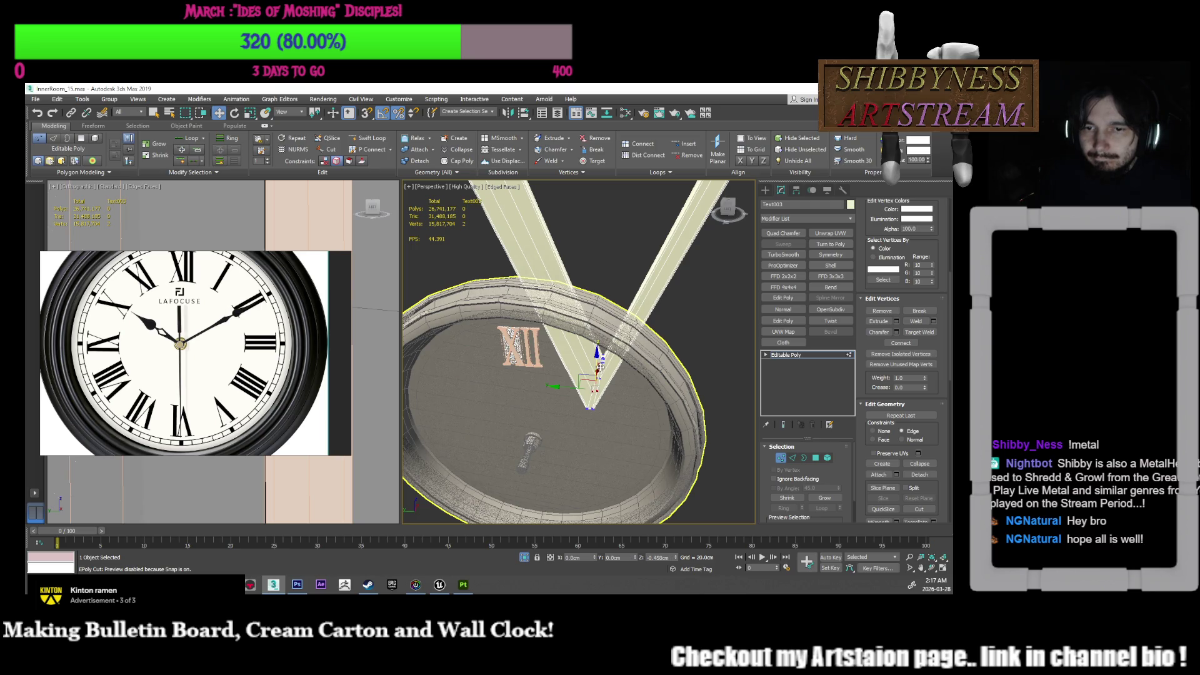
pyautogui.moveTo(598, 364)
pyautogui.mouseDown(button='middle')
pyautogui.moveTo(596, 350)
pyautogui.moveTo(629, 328)
pyautogui.mouseUp(button='middle')
pyautogui.click(629, 279)
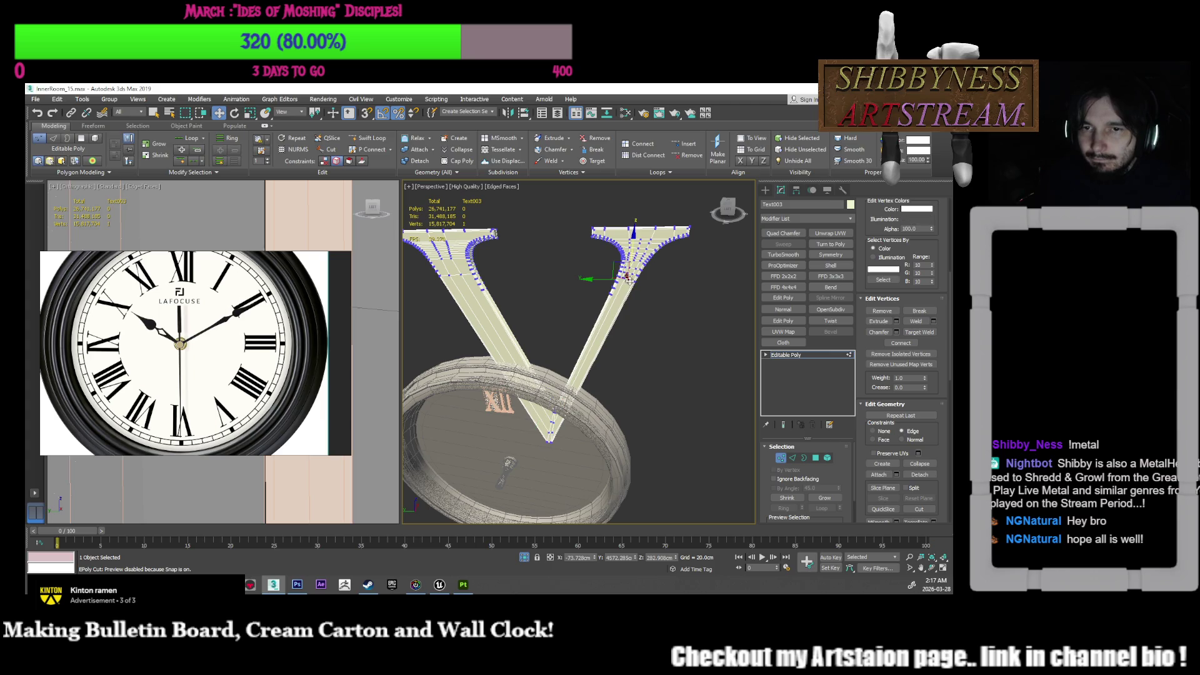
pyautogui.rightClick(632, 338)
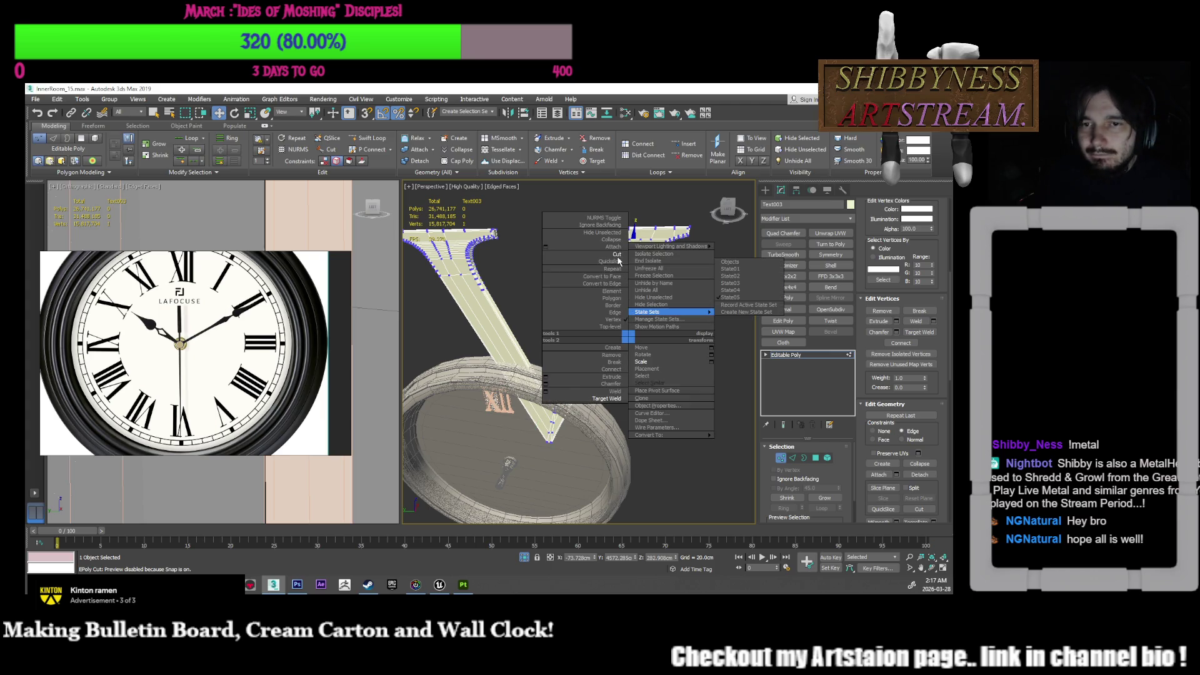
# Step: Dismiss the quad menu, select the arm-junction vertex, and switch to Edge level
pyautogui.click(703, 231)
pyautogui.moveTo(590, 412)
pyautogui.keyDown('alt'); pyautogui.mouseDown(button='middle')
pyautogui.moveTo(572, 400)
pyautogui.moveTo(628, 400)
pyautogui.moveTo(621, 412)
pyautogui.mouseUp(button='middle'); pyautogui.keyUp('alt')
pyautogui.keyDown('ctrl'); pyautogui.click(564, 395); pyautogui.keyUp('ctrl')
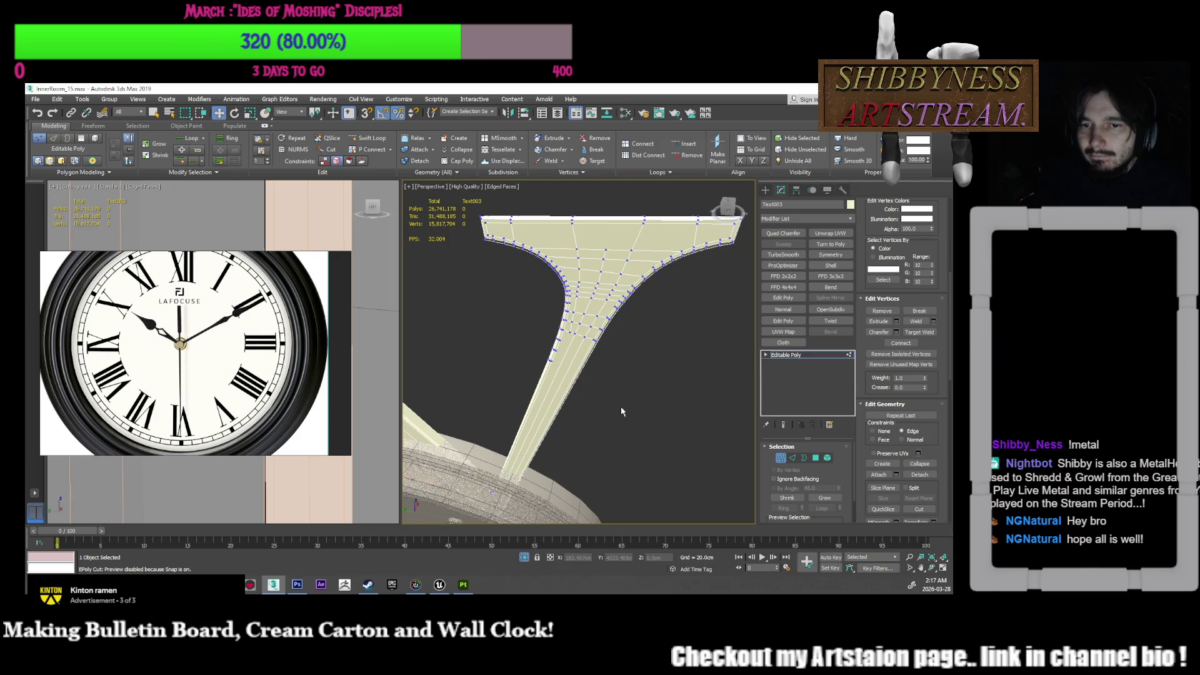
pyautogui.click(566, 316)
pyautogui.moveTo(597, 355)
pyautogui.keyDown('alt'); pyautogui.mouseDown(button='middle')
pyautogui.moveTo(616, 359)
pyautogui.moveTo(602, 353)
pyautogui.moveTo(609, 384)
pyautogui.mouseUp(button='middle'); pyautogui.keyUp('alt')
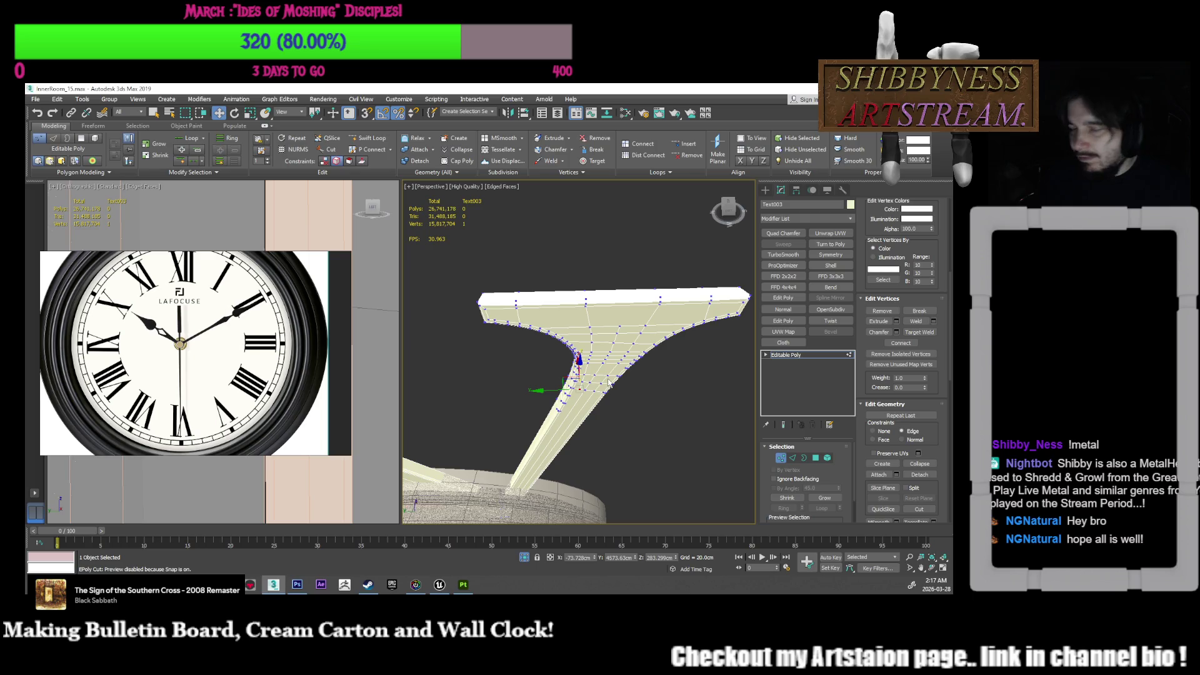
pyautogui.moveTo(620, 325)
pyautogui.keyDown('alt'); pyautogui.mouseDown(button='middle')
pyautogui.moveTo(633, 261)
pyautogui.moveTo(626, 352)
pyautogui.mouseUp(button='middle'); pyautogui.keyUp('alt')
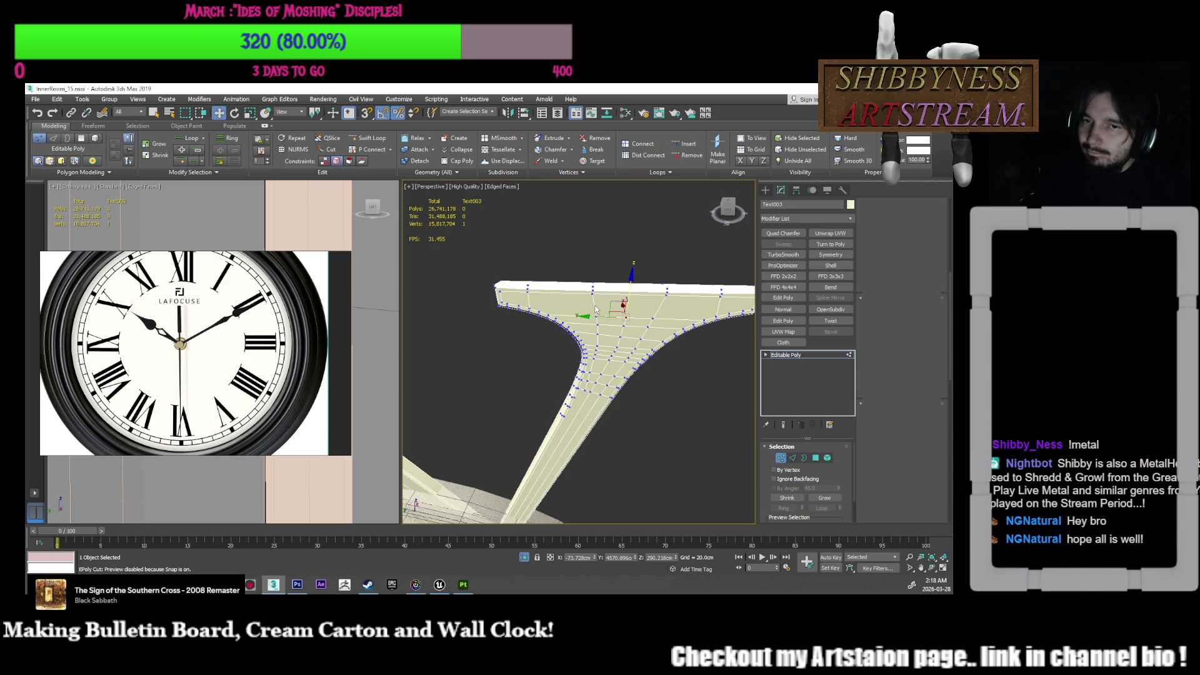
pyautogui.click(792, 459)
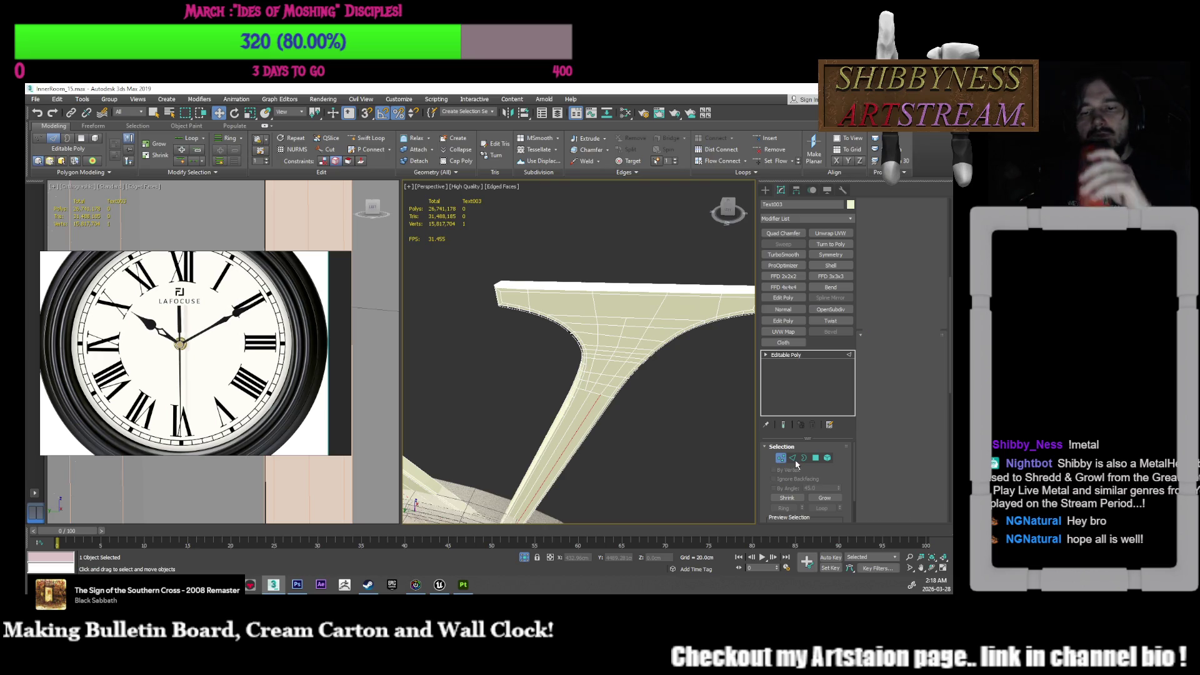
pyautogui.press('5')
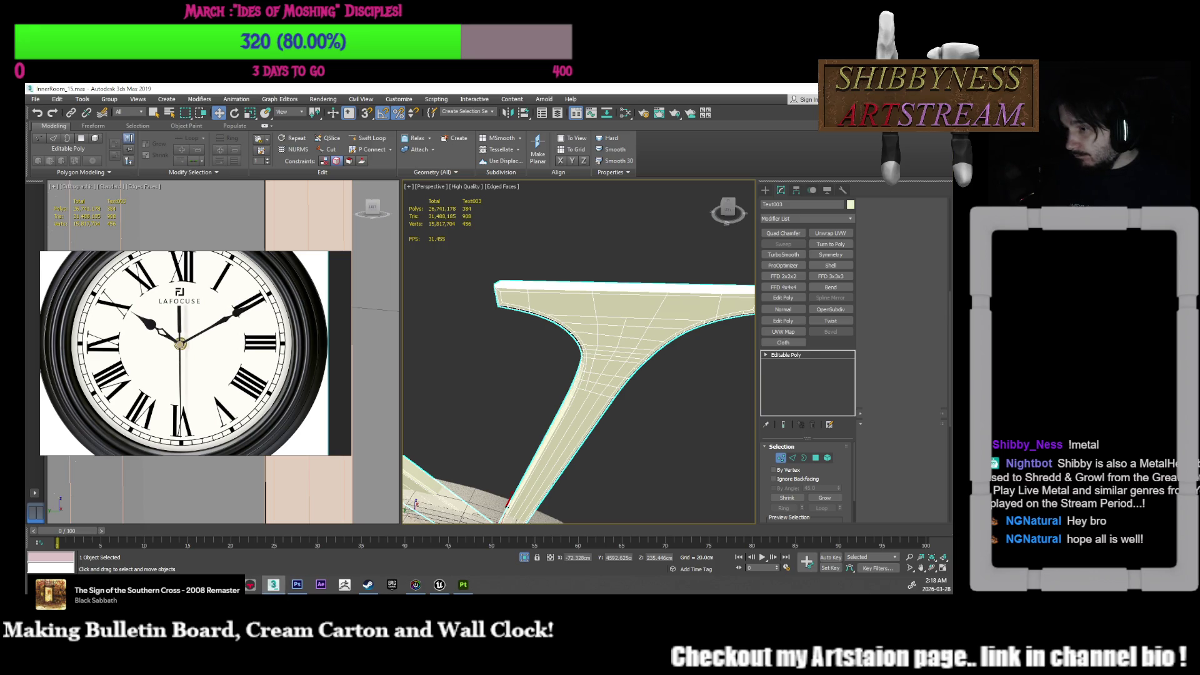
pyautogui.click(792, 458)
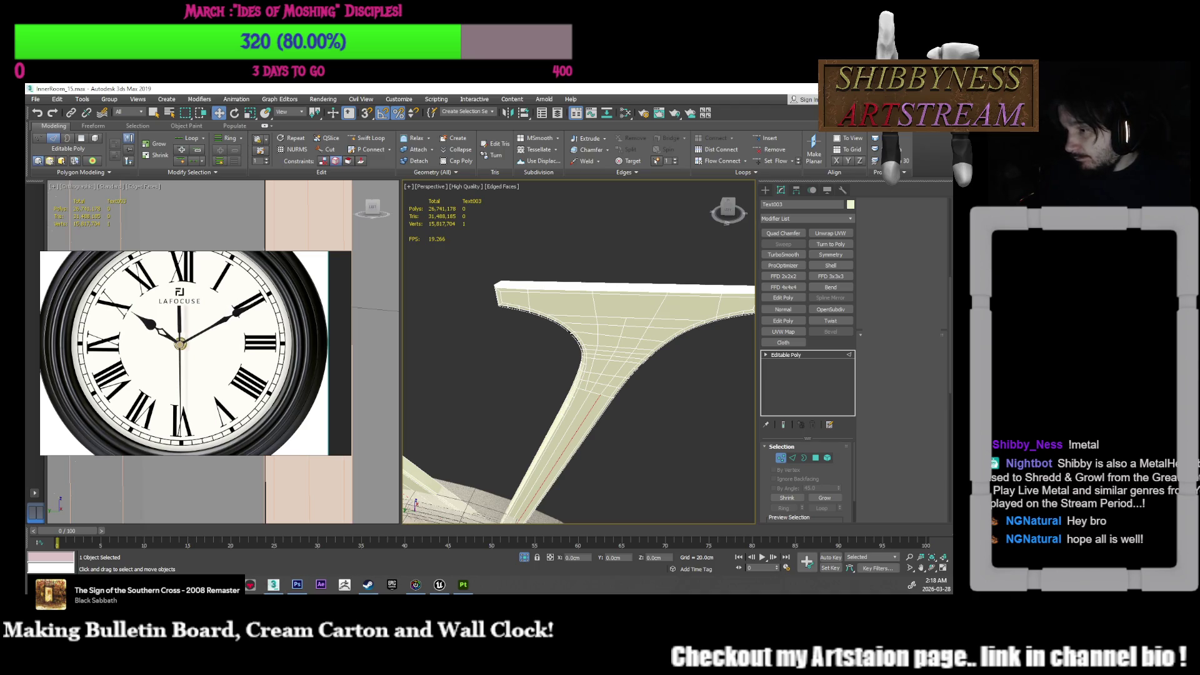
pyautogui.press('5')
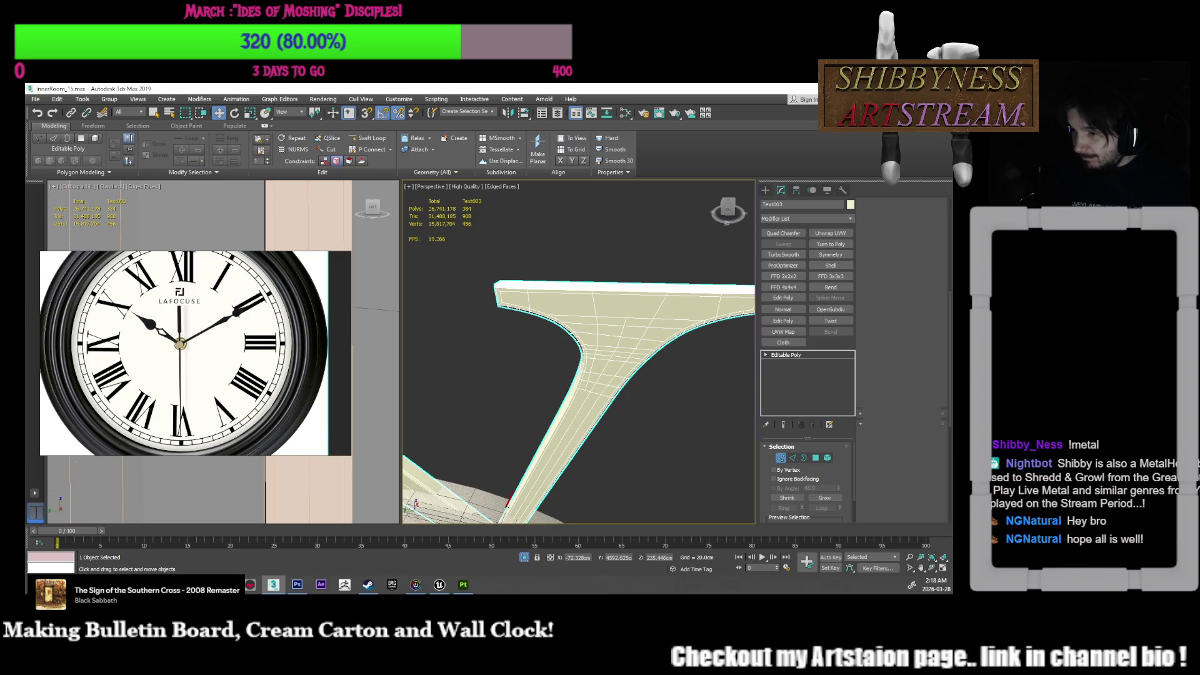
pyautogui.press('2')
pyautogui.hotkey('alt', 'c')
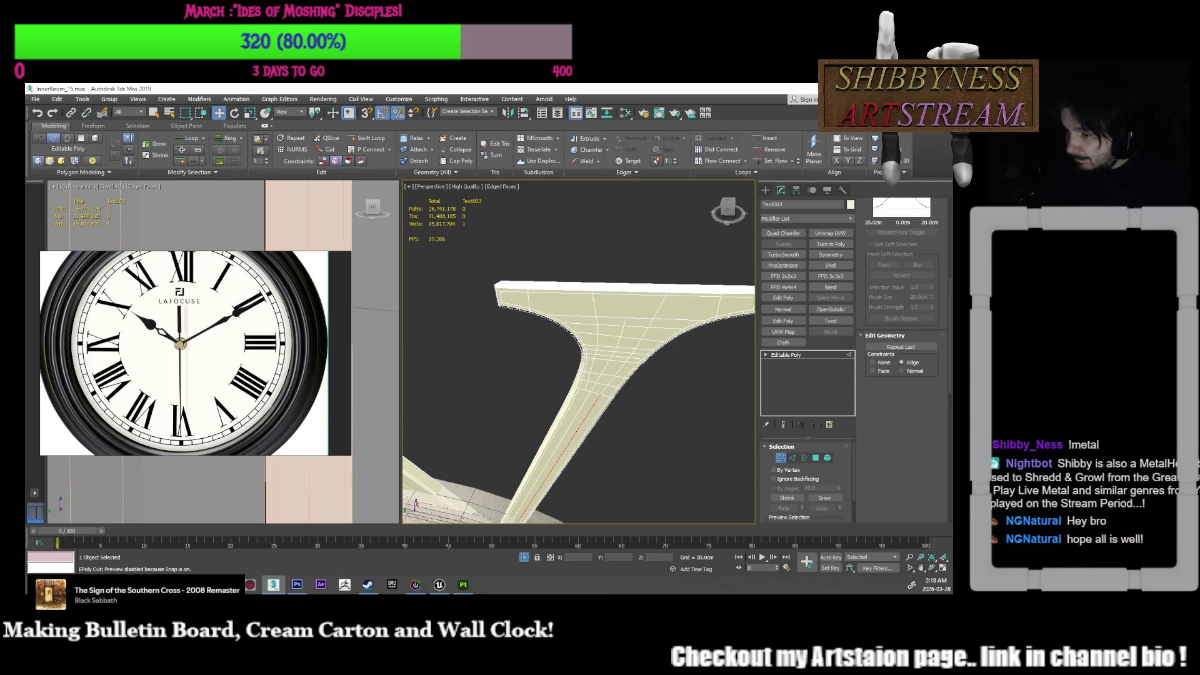
pyautogui.press('2')
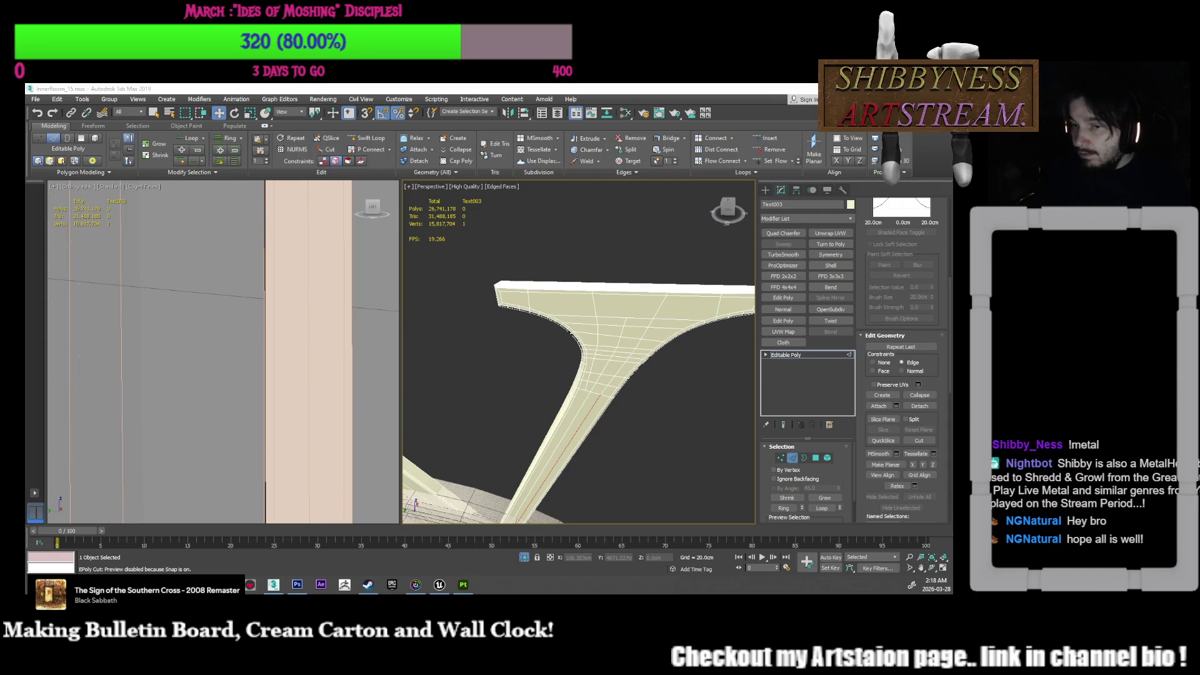
# Step: Inspect the V's long leg toward the base, then open the Spacing Tool with Shift+I
pyautogui.keyDown('alt'); pyautogui.moveTo(527, 345); pyautogui.dragTo(633, 279, button='middle'); pyautogui.keyUp('alt')
pyautogui.scroll(3, 527, 423)
pyautogui.moveTo(527, 423)
pyautogui.mouseDown(button='middle')
pyautogui.moveTo(571, 293)
pyautogui.moveTo(563, 274)
pyautogui.moveTo(559, 299)
pyautogui.moveTo(545, 302)
pyautogui.mouseUp(button='middle')
pyautogui.click(564, 271)
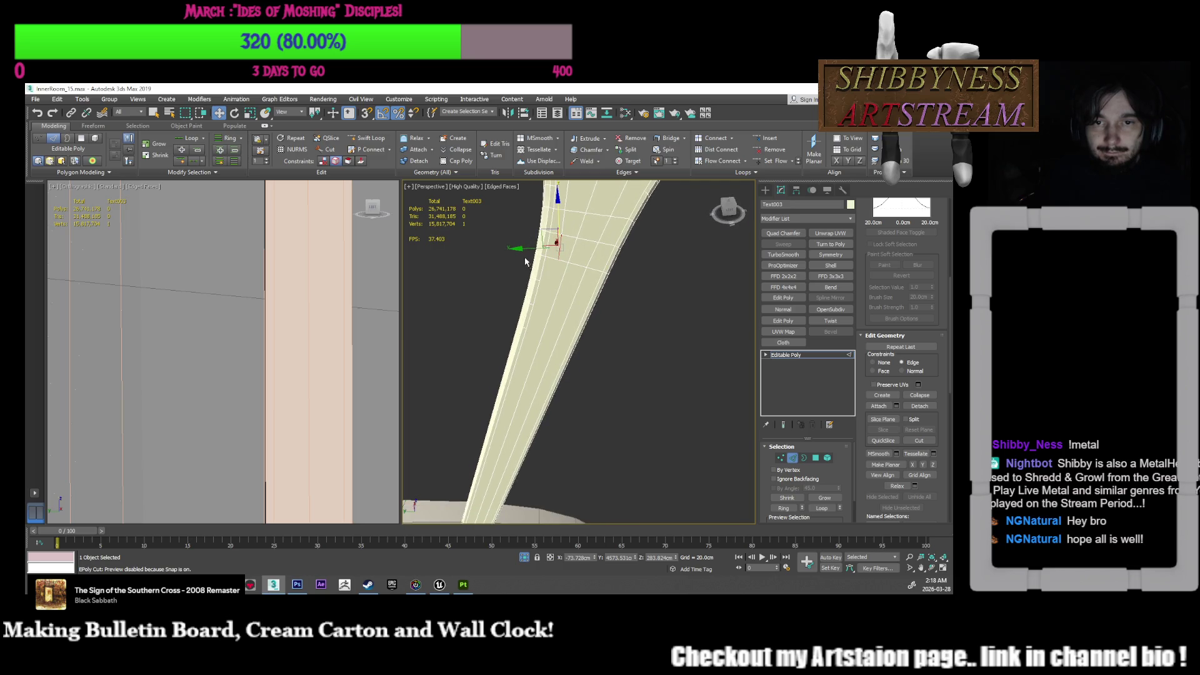
pyautogui.moveTo(528, 251)
pyautogui.keyDown('alt'); pyautogui.mouseDown(button='middle')
pyautogui.moveTo(605, 304)
pyautogui.moveTo(559, 291)
pyautogui.mouseUp(button='middle'); pyautogui.keyUp('alt')
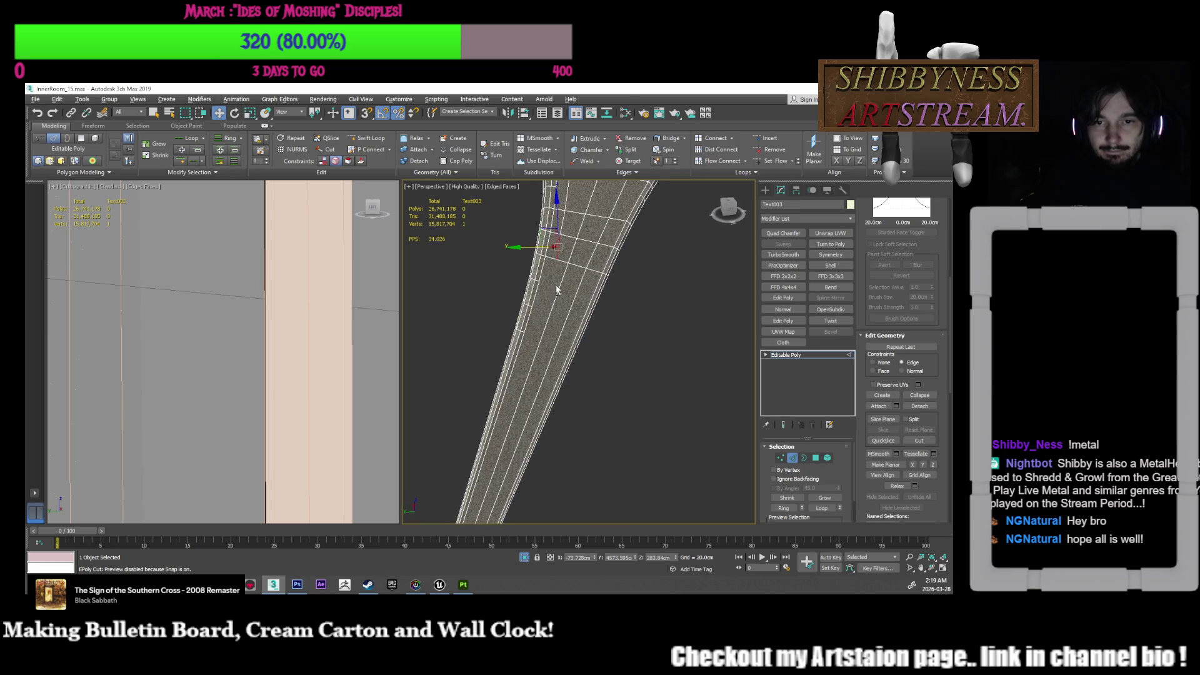
pyautogui.click(598, 344)
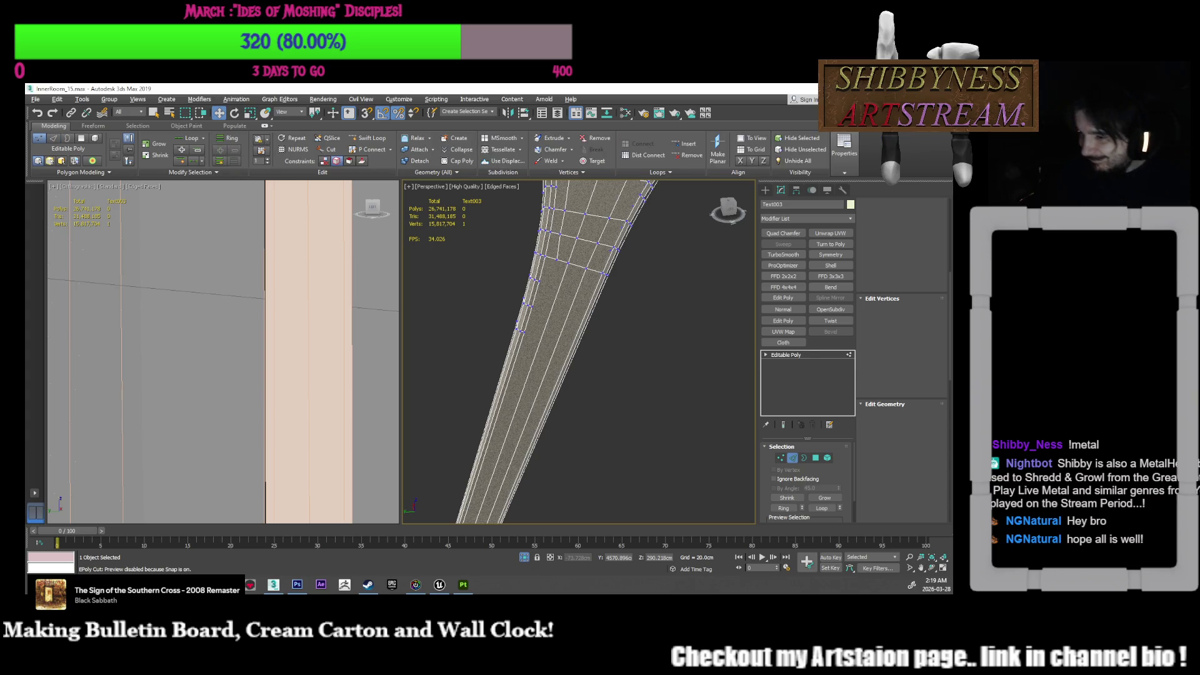
pyautogui.hotkey('shift', 'i')
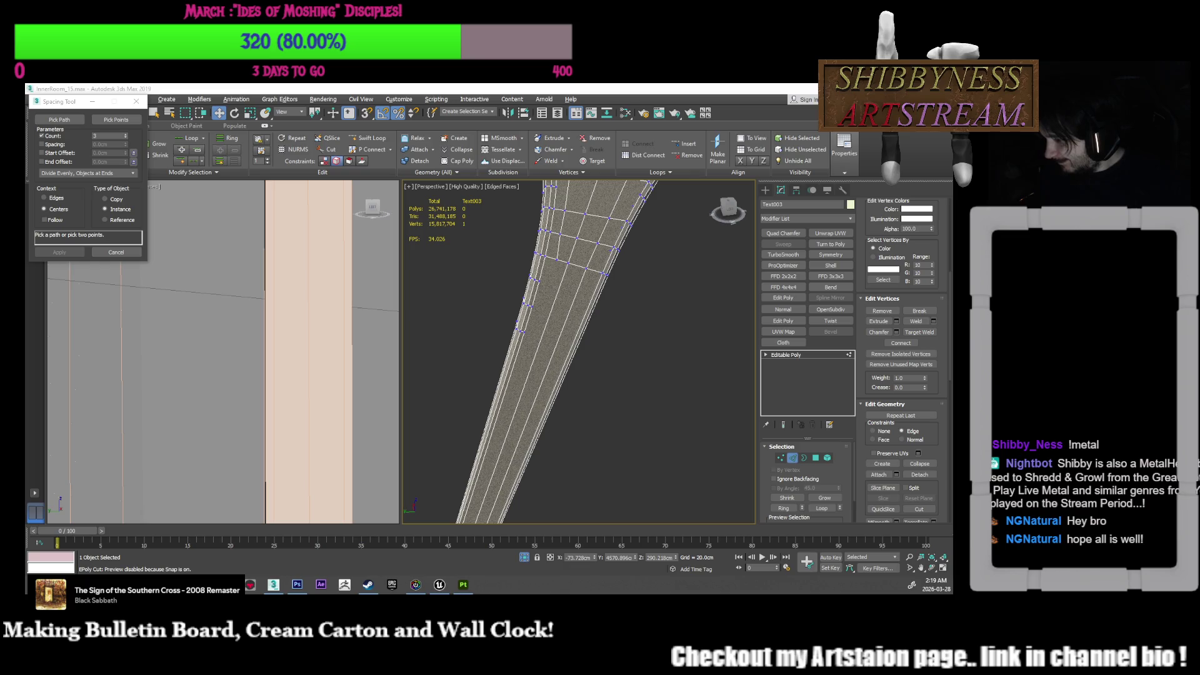
pyautogui.press('1')
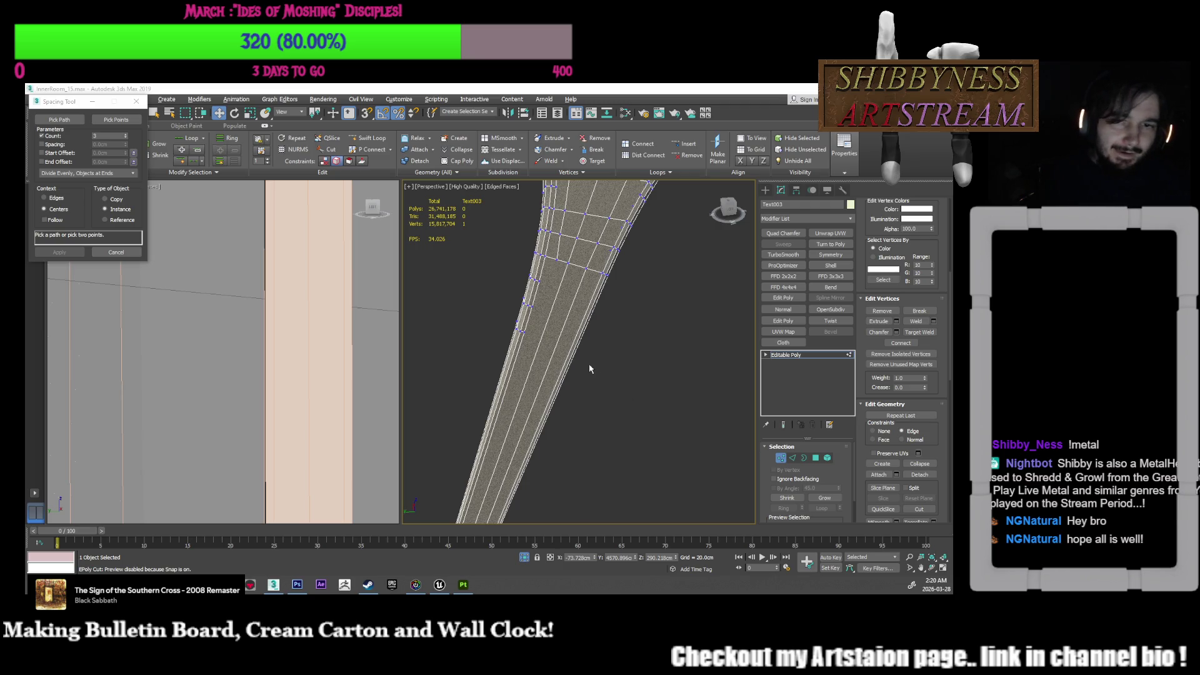
pyautogui.scroll(-2, 521, 328)
pyautogui.click(519, 330)
pyautogui.keyDown('alt'); pyautogui.moveTo(521, 329); pyautogui.dragTo(535, 346, button='middle'); pyautogui.keyUp('alt')
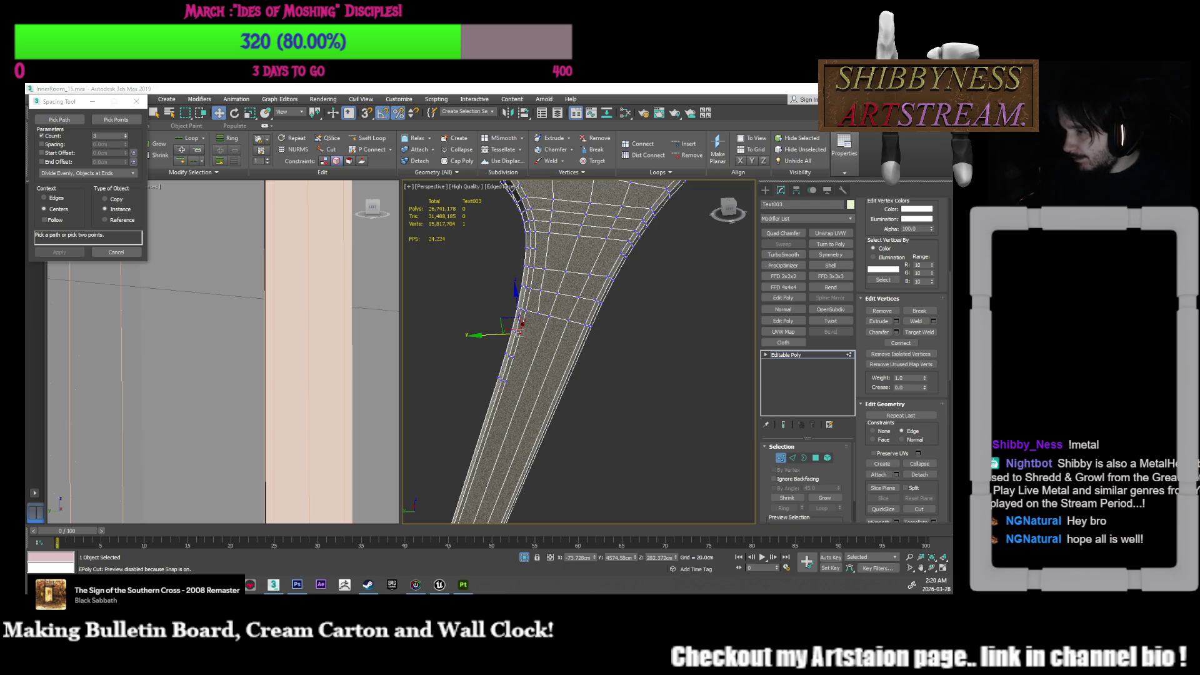
pyautogui.moveTo(518, 340)
pyautogui.keyDown('alt'); pyautogui.mouseDown(button='middle')
pyautogui.moveTo(511, 352)
pyautogui.moveTo(541, 356)
pyautogui.moveTo(571, 336)
pyautogui.mouseUp(button='middle'); pyautogui.keyUp('alt')
pyautogui.click(621, 362)
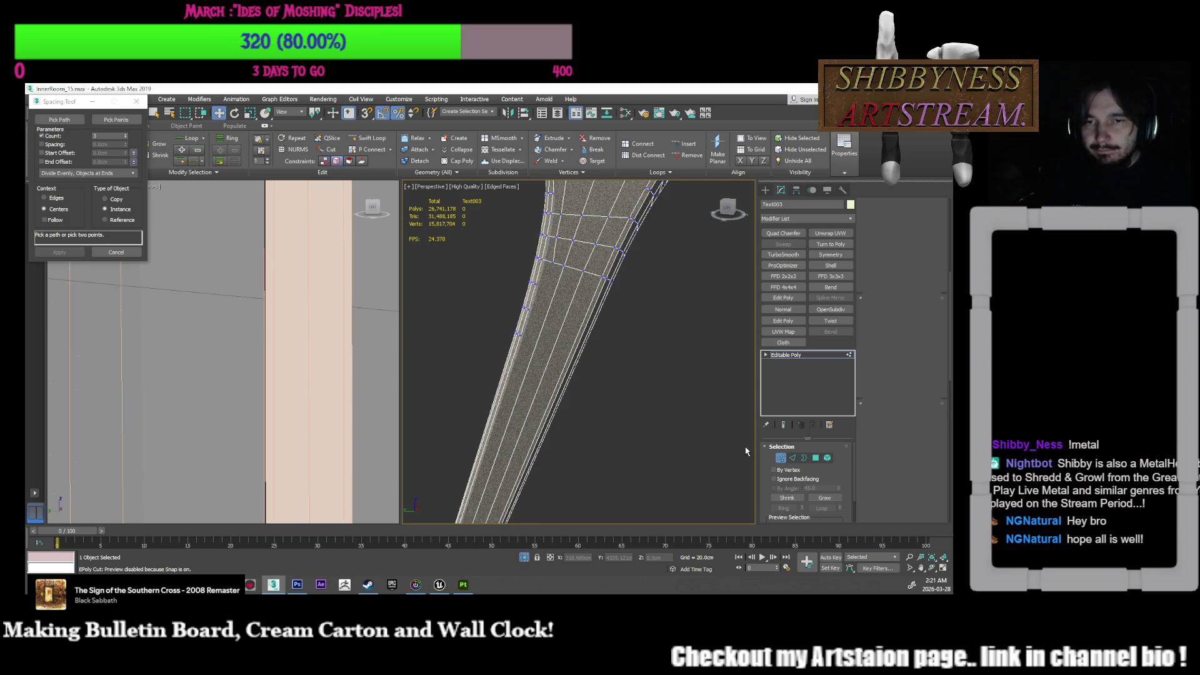
pyautogui.press('2')
pyautogui.press('z')
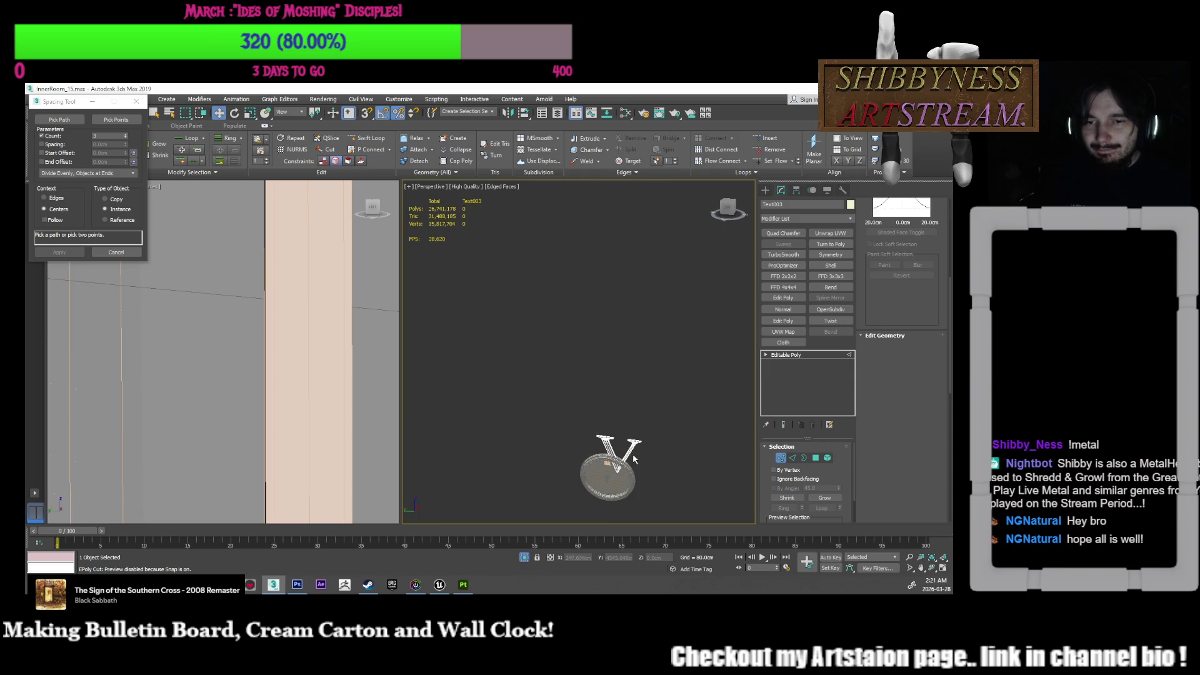
# Step: Frame the V and XII numerals and return the V to whole-object level
pyautogui.scroll(5, 620, 379)
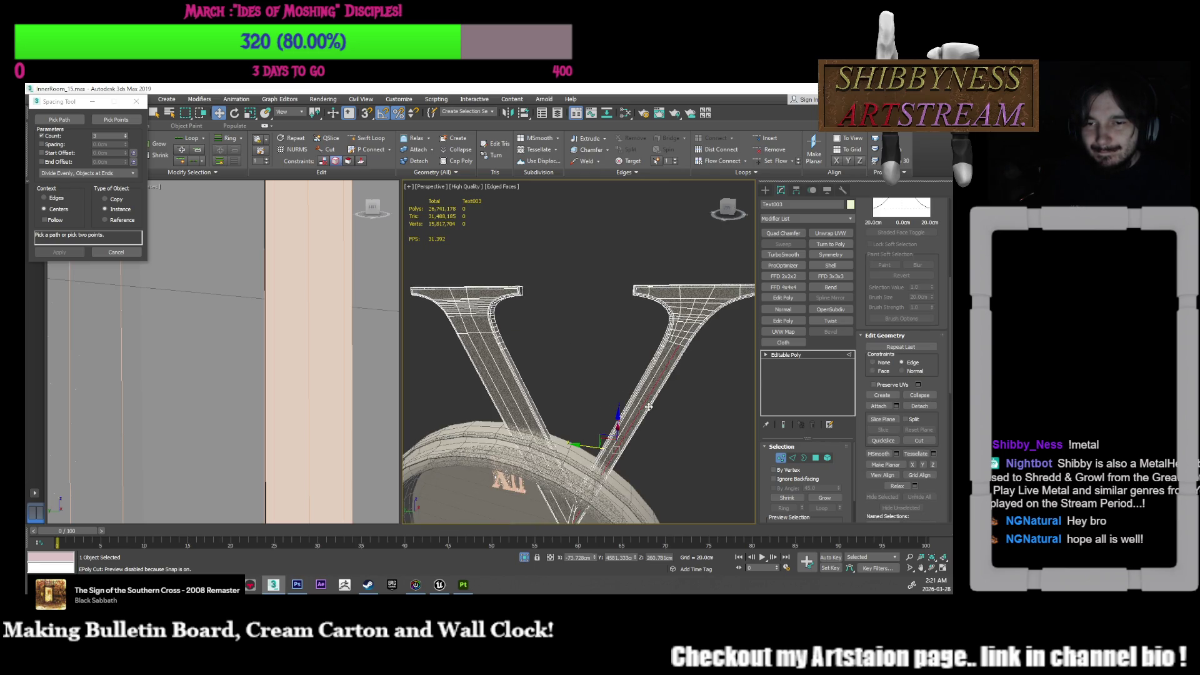
pyautogui.moveTo(621, 379); pyautogui.dragTo(661, 392, button='middle')
pyautogui.scroll(-8, 275, 349)
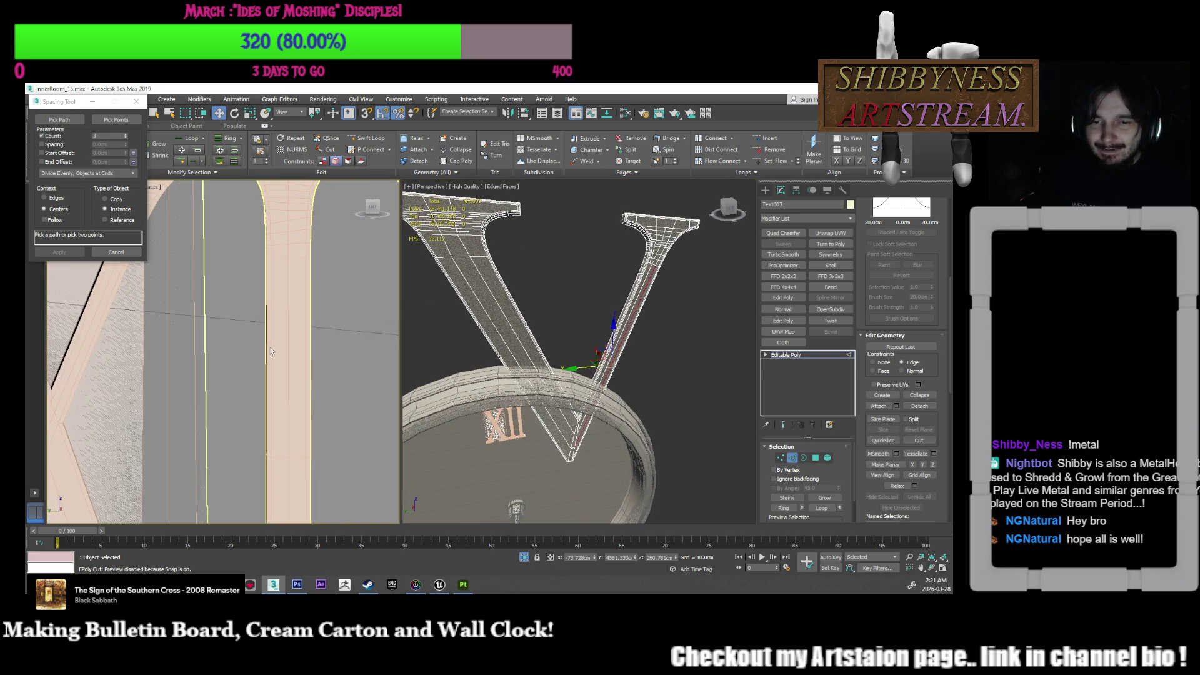
pyautogui.moveTo(288, 346); pyautogui.dragTo(303, 343, button='middle')
pyautogui.moveTo(437, 362); pyautogui.dragTo(628, 406, button='middle')
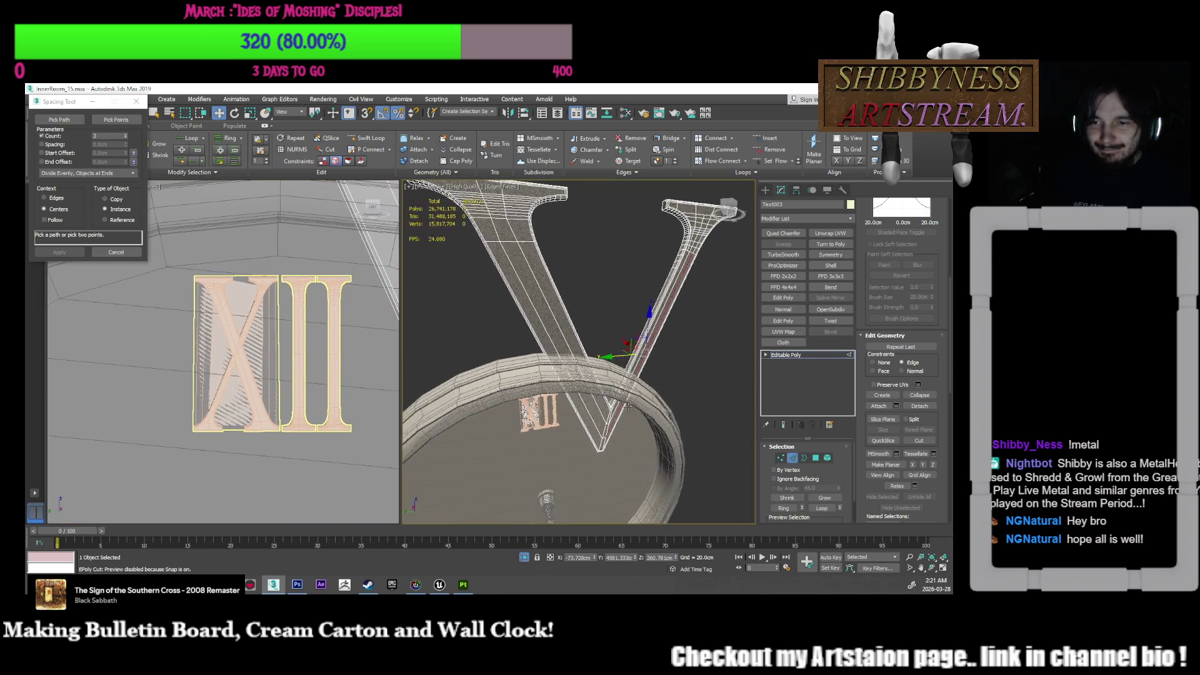
pyautogui.click(792, 459)
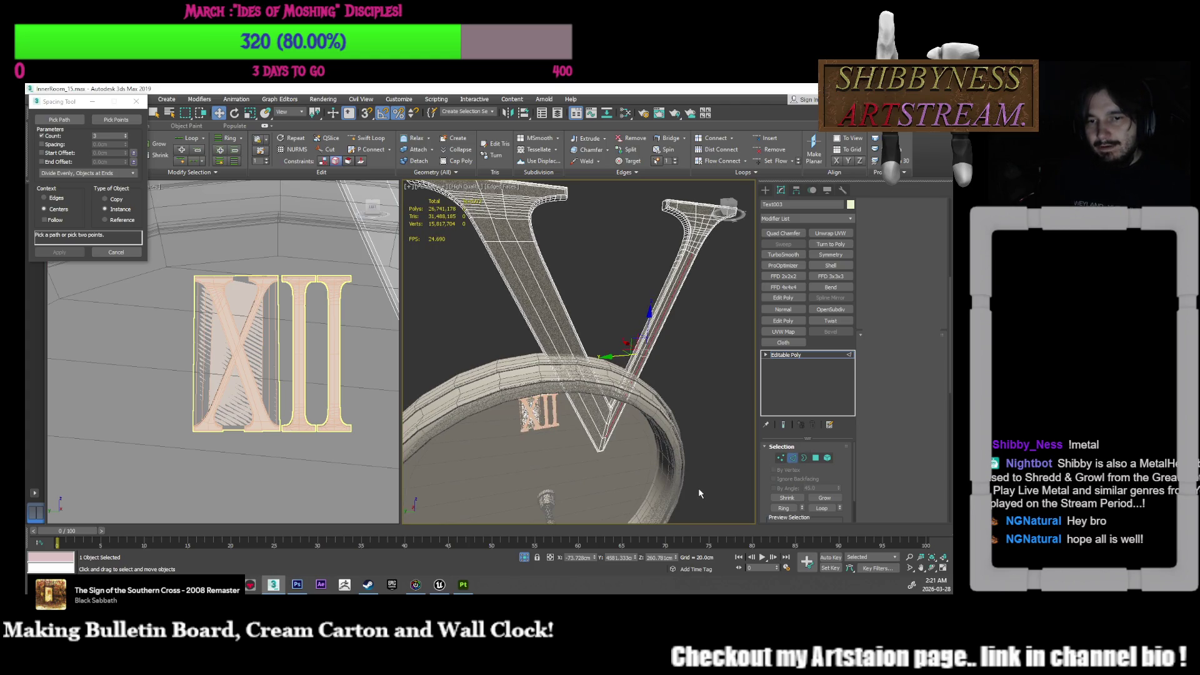
pyautogui.press('2')
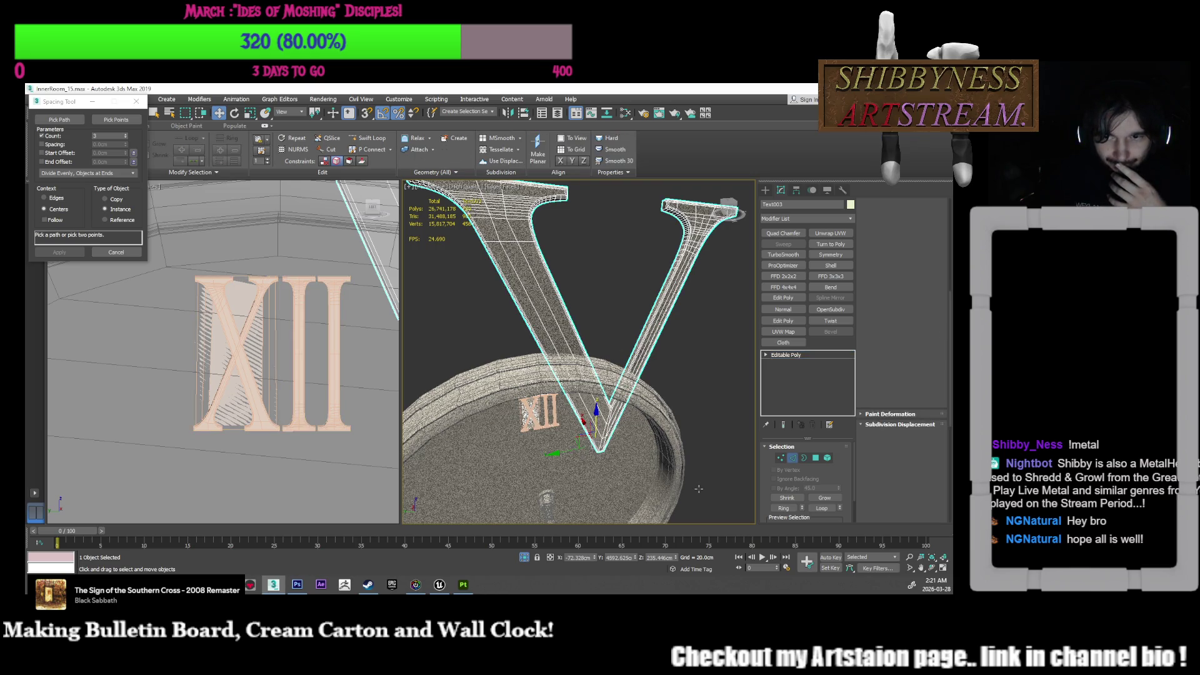